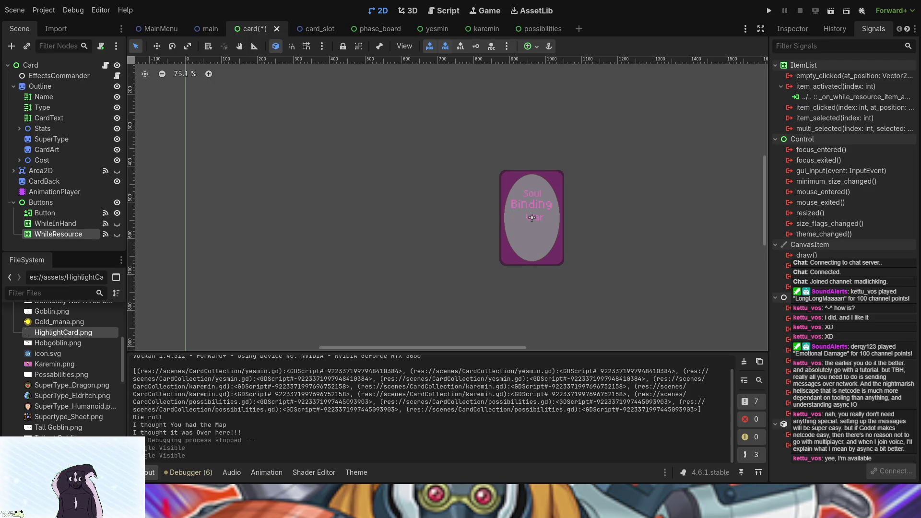
Step: Switch to the browser showing the Card Game MULTIPLAYER (Peer-to-peer) Godot 4 tutorial
key(alt+Tab)
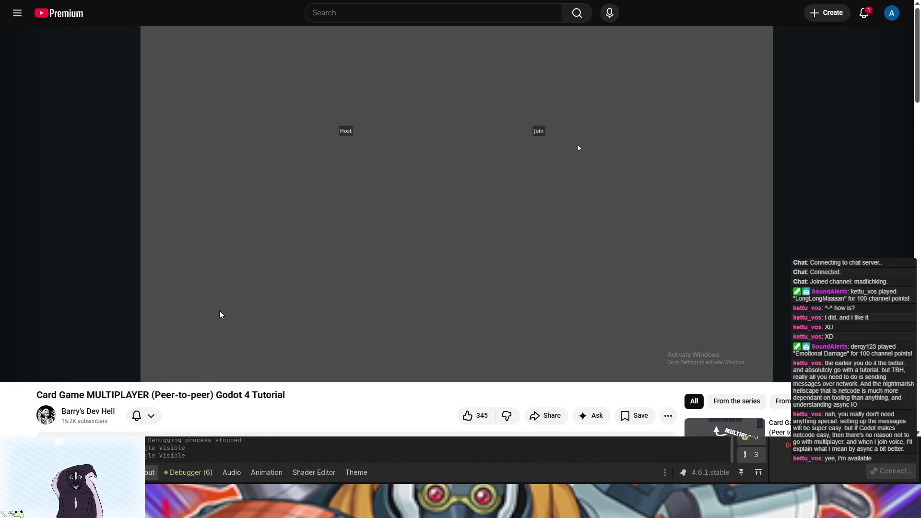
Step: Resume the tutorial and scrub back from 7:42 to about 2:54 for the peer-creation code
click(447, 91)
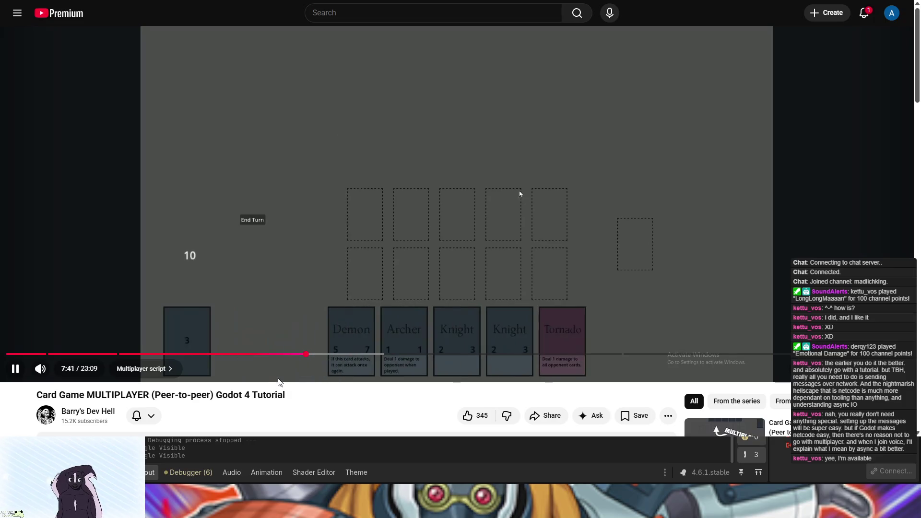
drag(146, 355, 123, 355)
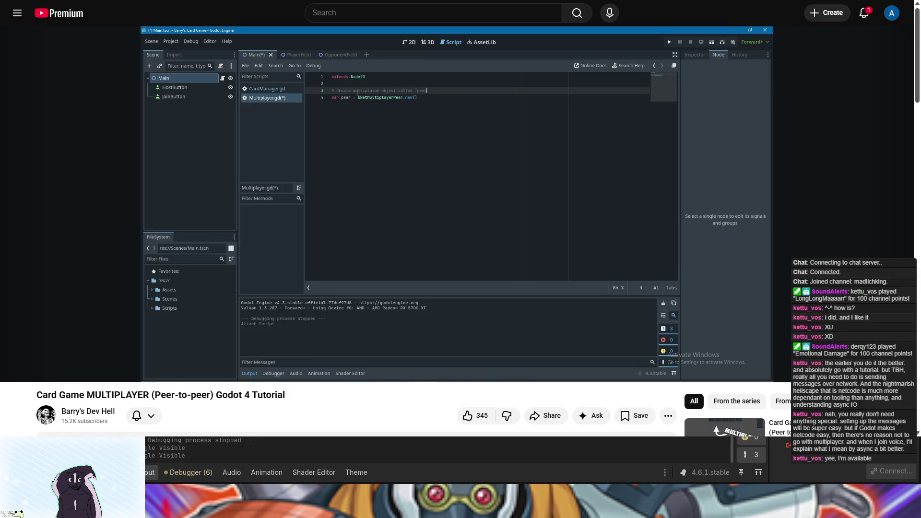
mouse_move(504, 174)
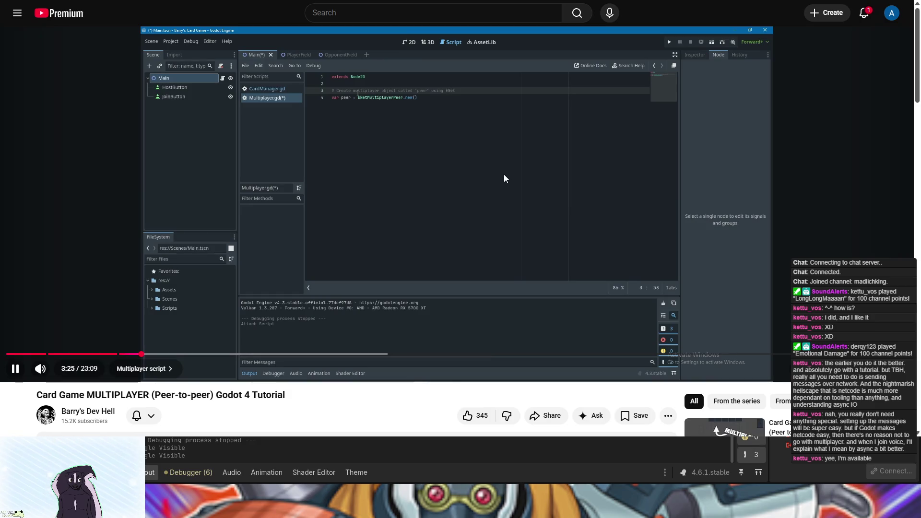
Step: Pause the tutorial at 3:26 on the peer = ENetMultiplayerPeer.new() line
click(496, 192)
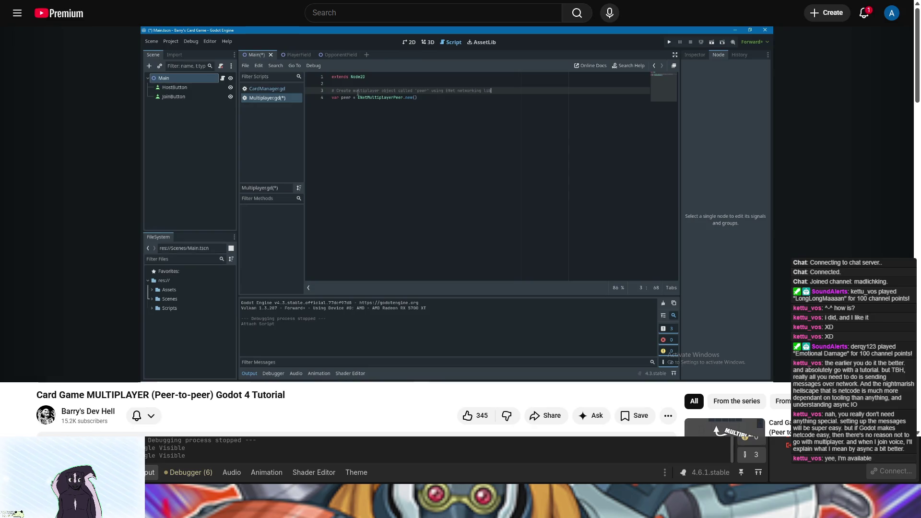
mouse_move(1, 225)
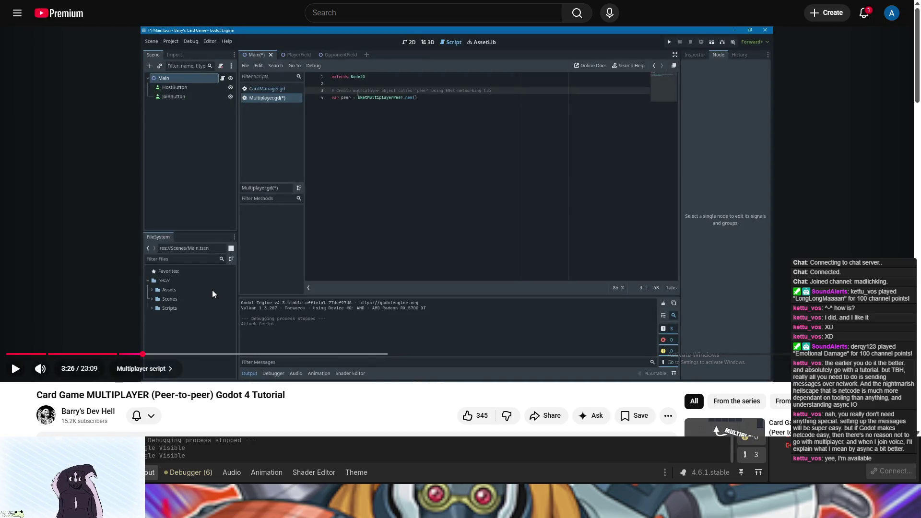
Step: Play the tutorial forward and pause at the disable_buttons() code that hides HostButton
click(216, 286)
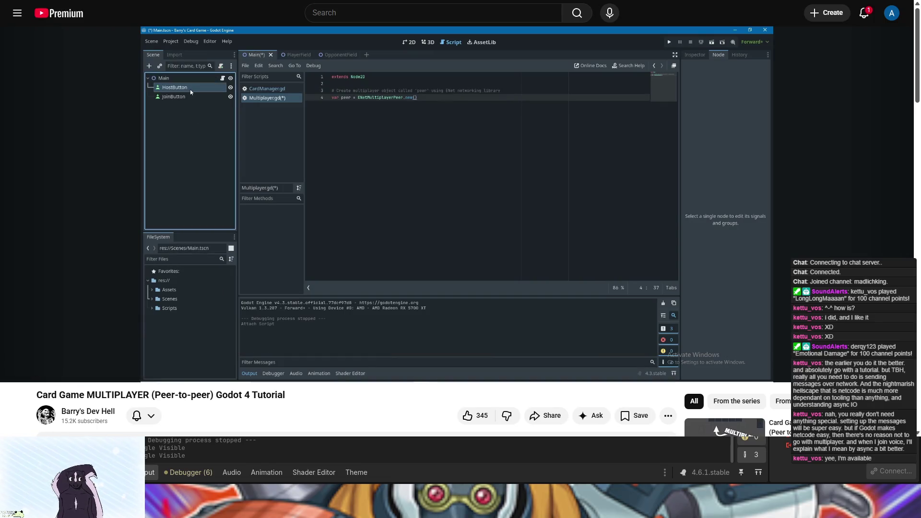
mouse_move(216, 285)
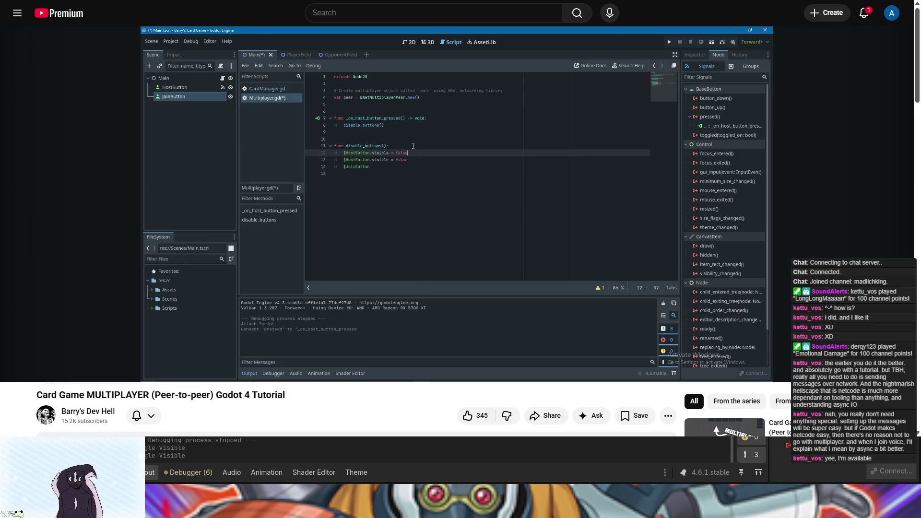
click(294, 134)
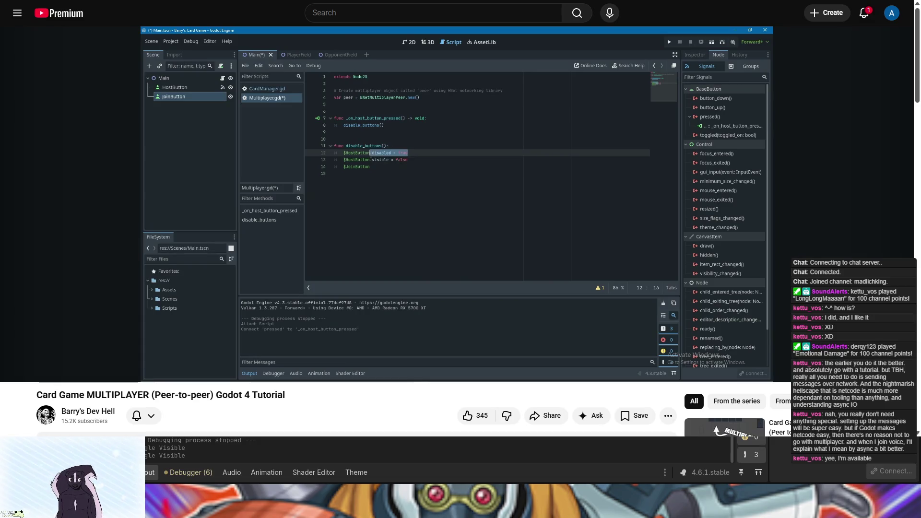
Step: Back in Godot's MainMenu scene, toggle visibility off to hide the Start Game, Options and Quit buttons
mouse_move(351, 42)
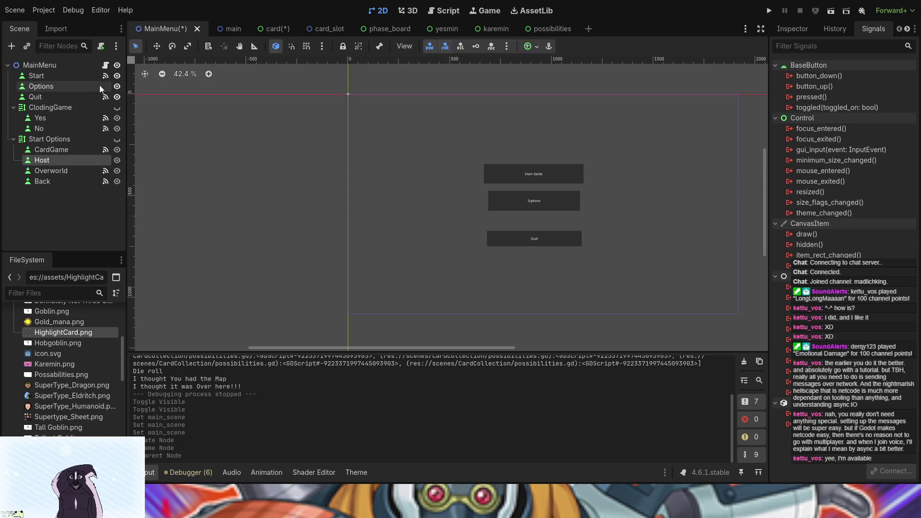
click(117, 66)
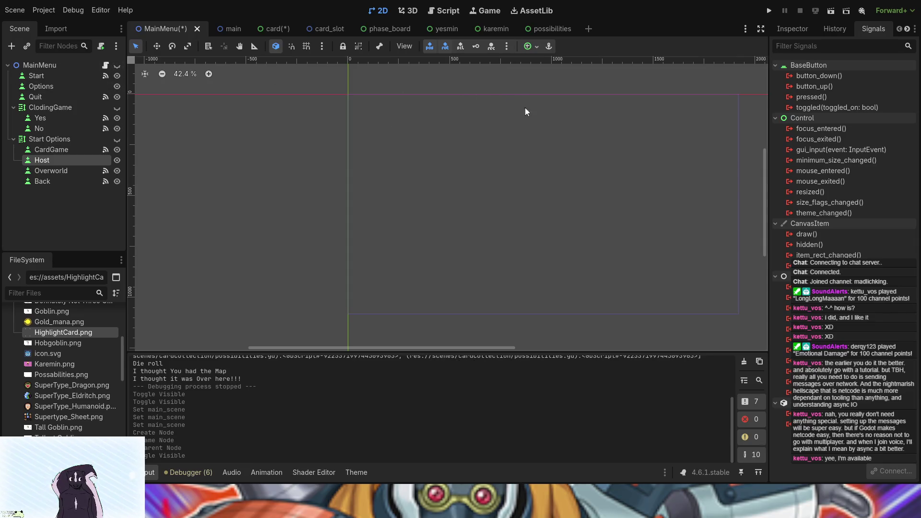
Step: Make the MainMenu buttons visible again, check the main scene tab, and save MainMenu
click(116, 66)
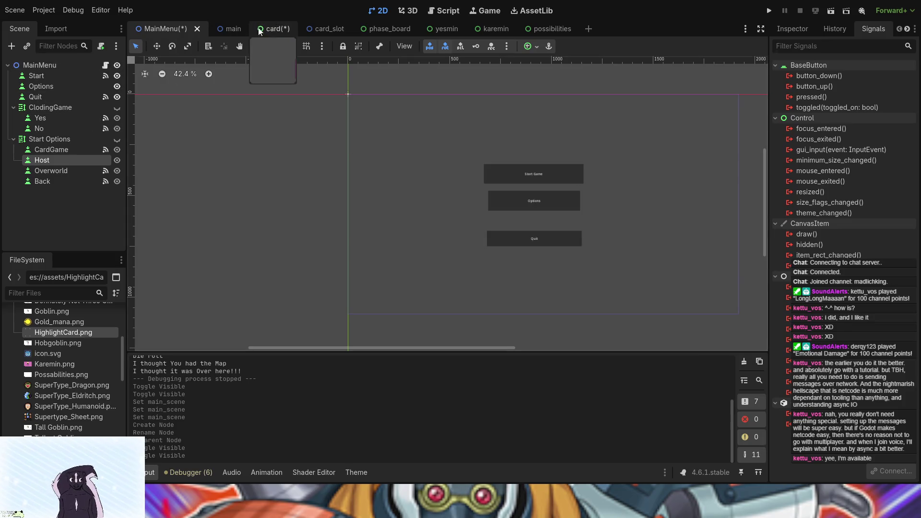
click(223, 29)
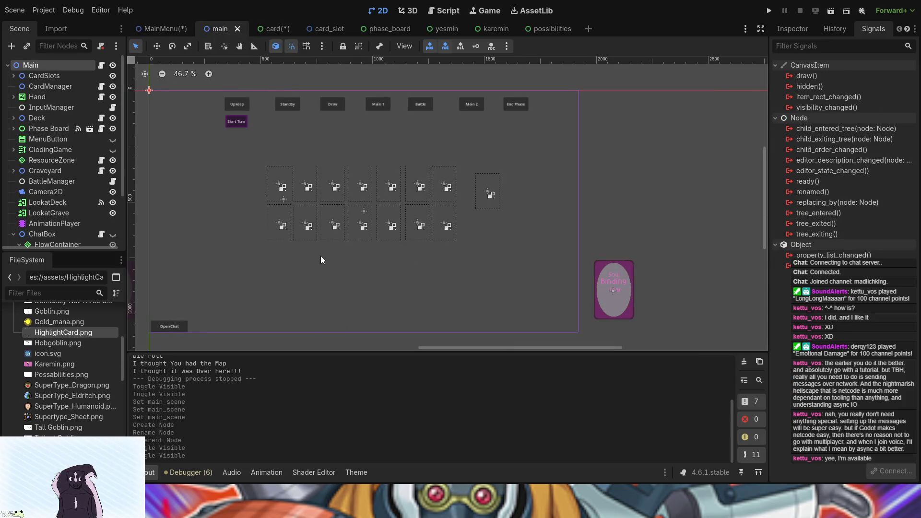
key(ctrl+shift+Tab)
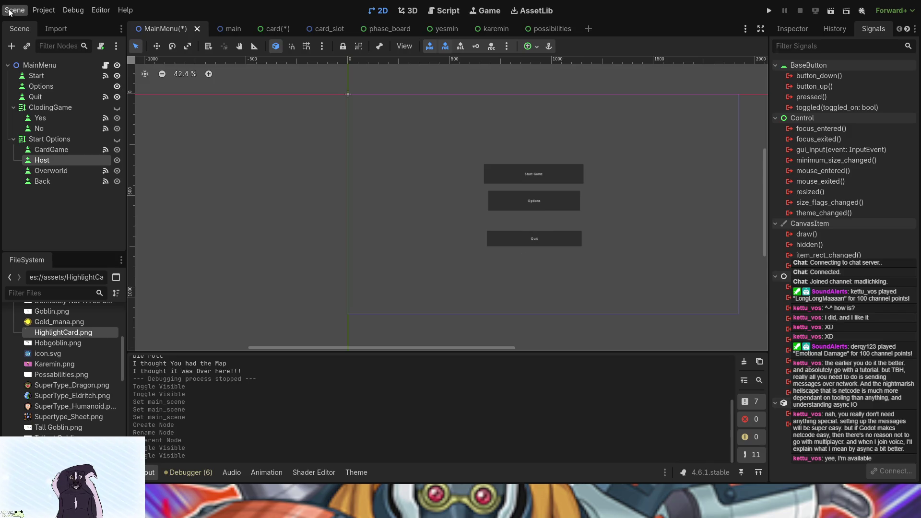
key(ctrl+s)
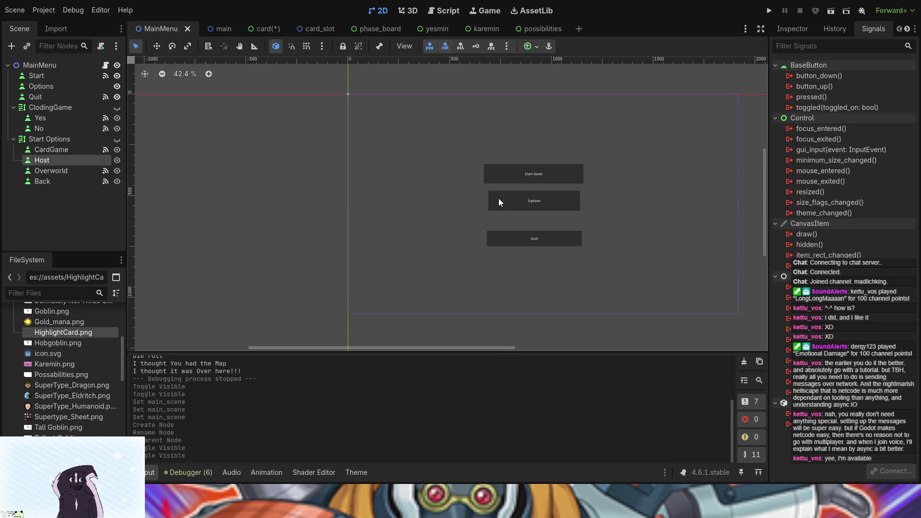
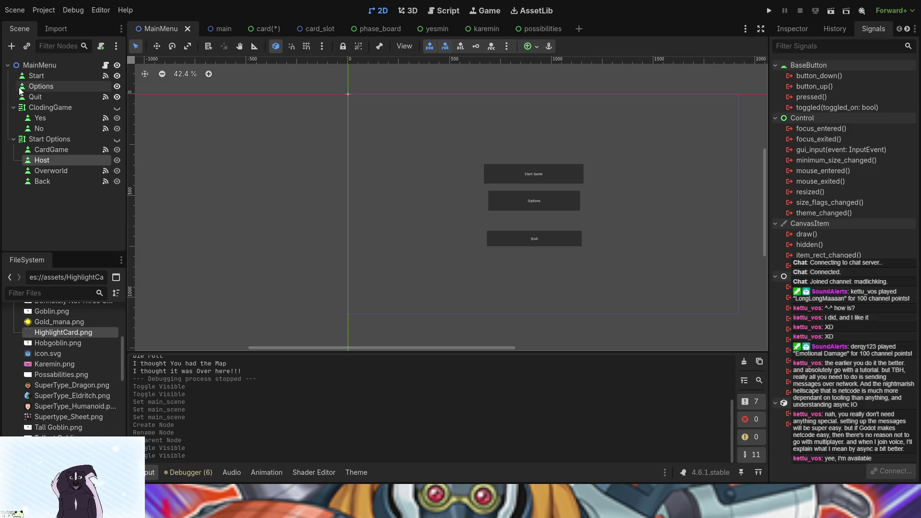
Step: Add a Node2D under MainMenu and drag it to the top of MainMenu's children
click(50, 65)
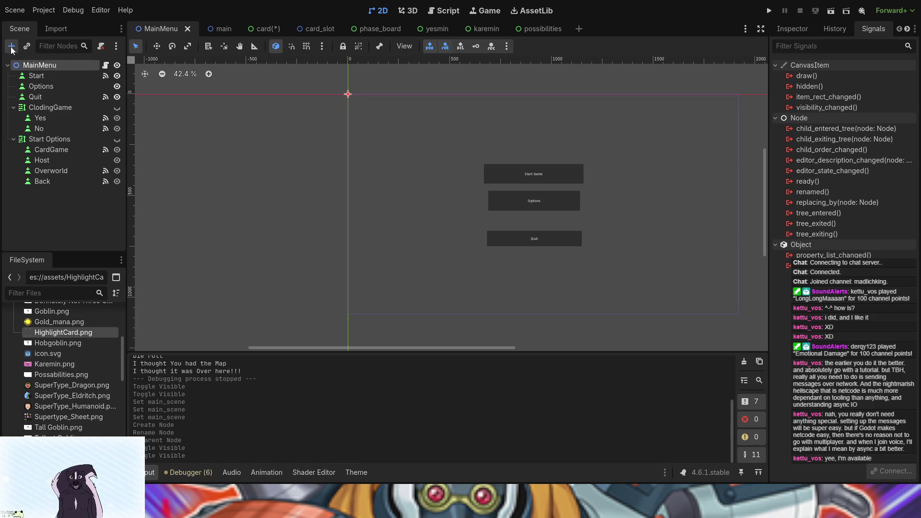
key(ctrl+a)
key(Return)
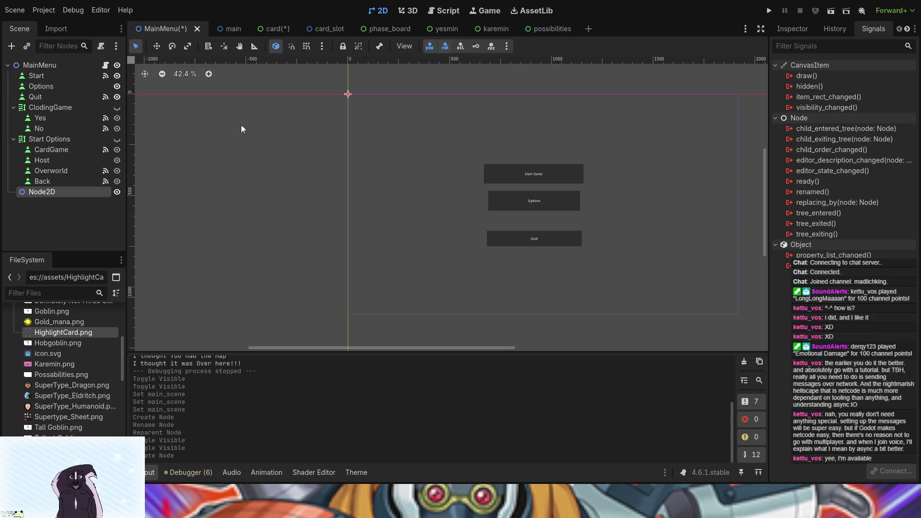
drag(33, 187, 35, 71)
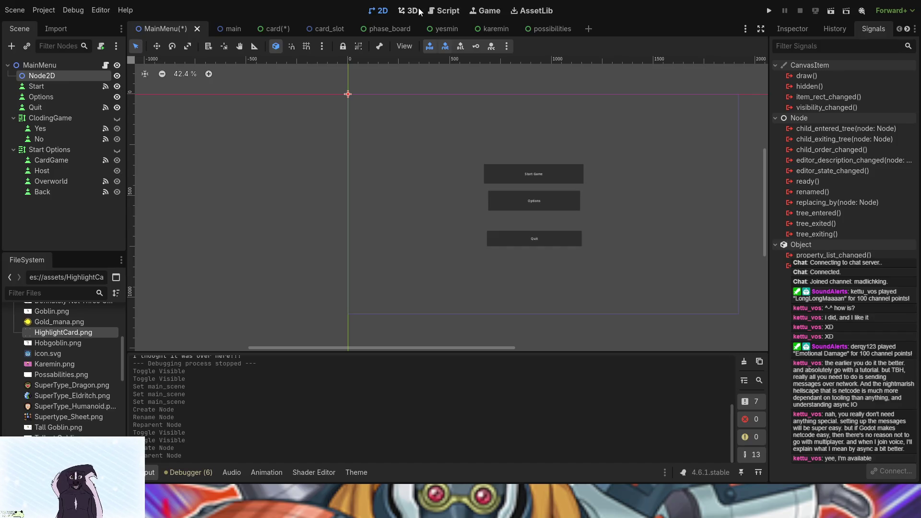
click(453, 12)
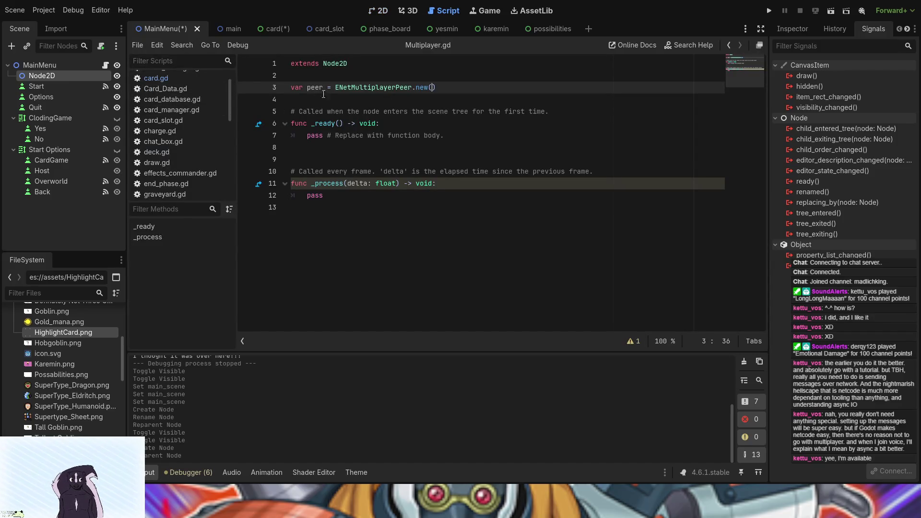
Step: Attach Multiplayer.gd to Node2D and connect the Host button's pressed signal to _on_host_pressed
scroll(188, 173, down, 5)
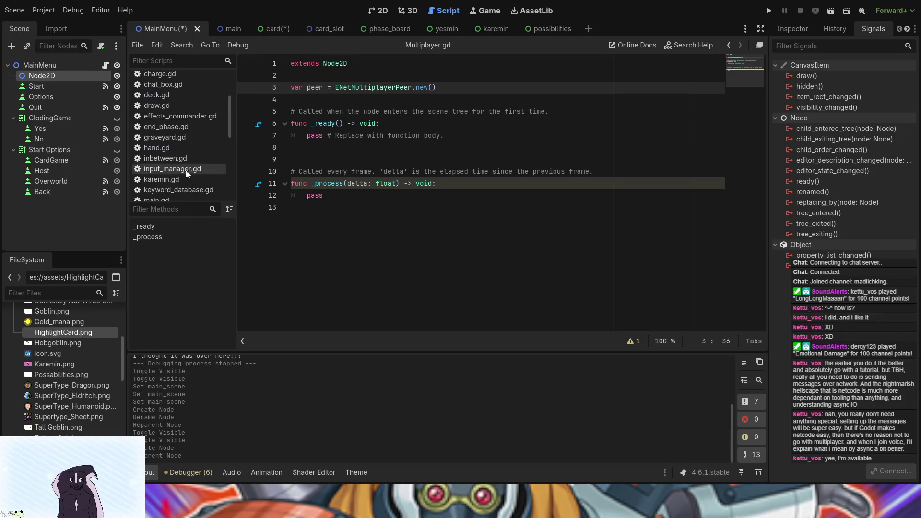
scroll(185, 169, down, 3)
mouse_move(163, 117)
mouse_down()
mouse_move(139, 96)
mouse_move(70, 79)
mouse_up()
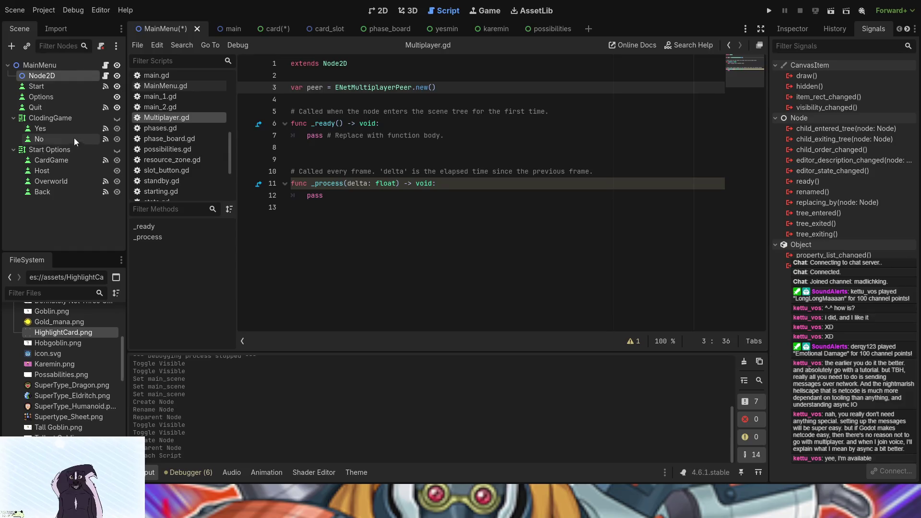
click(57, 171)
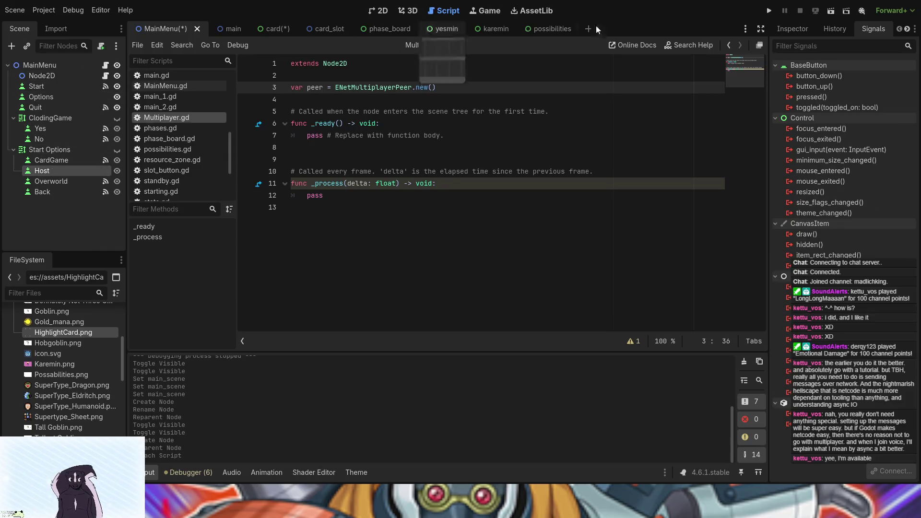
click(816, 98)
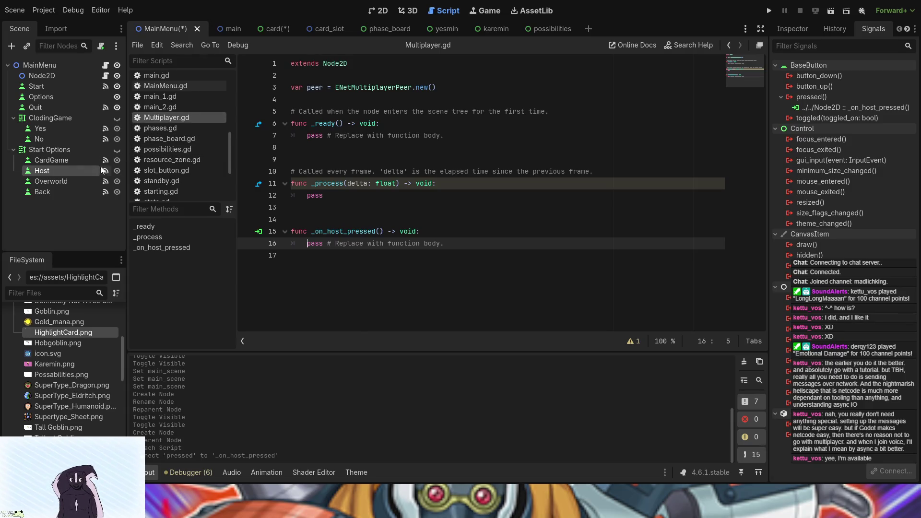
Step: Rename the Host button to Host_A_Game
click(75, 150)
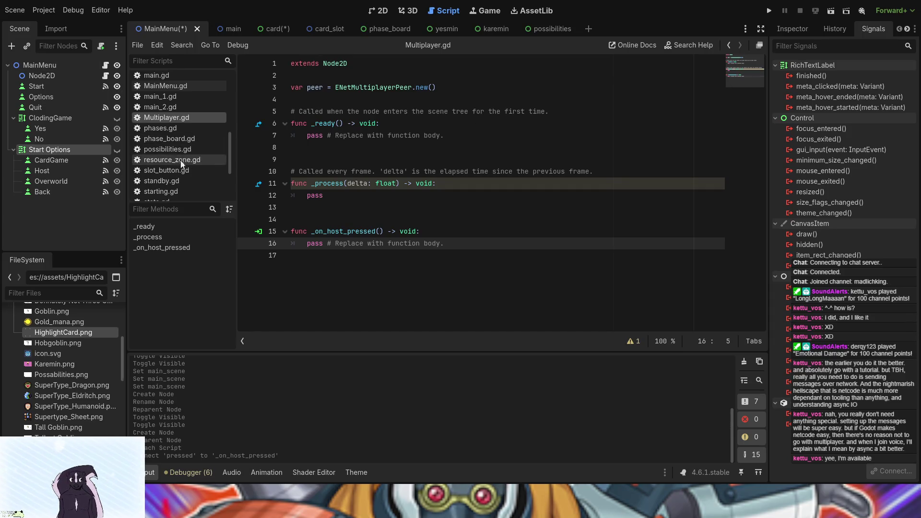
click(88, 174)
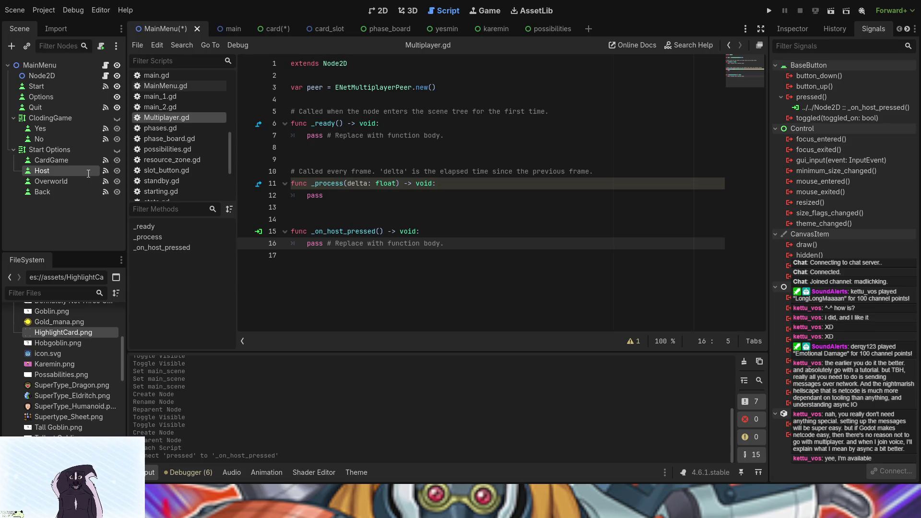
text(_A_Game)
key(Return)
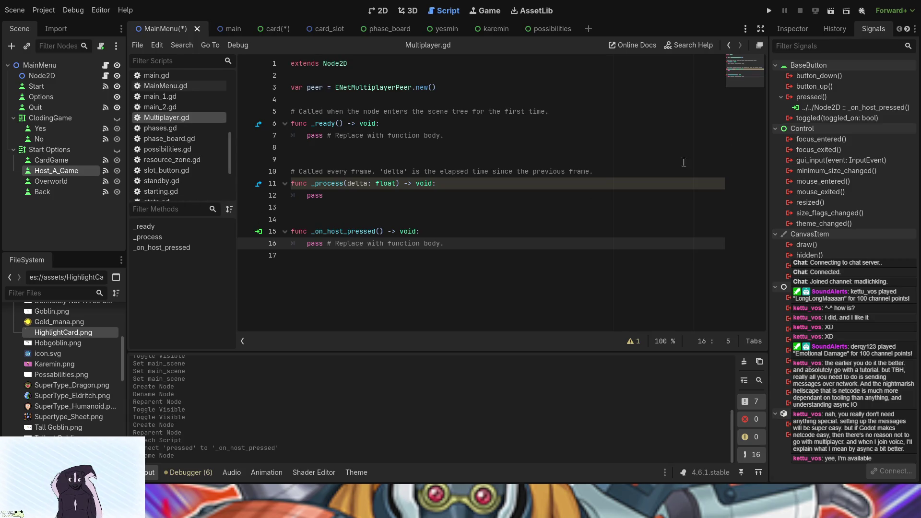
click(815, 109)
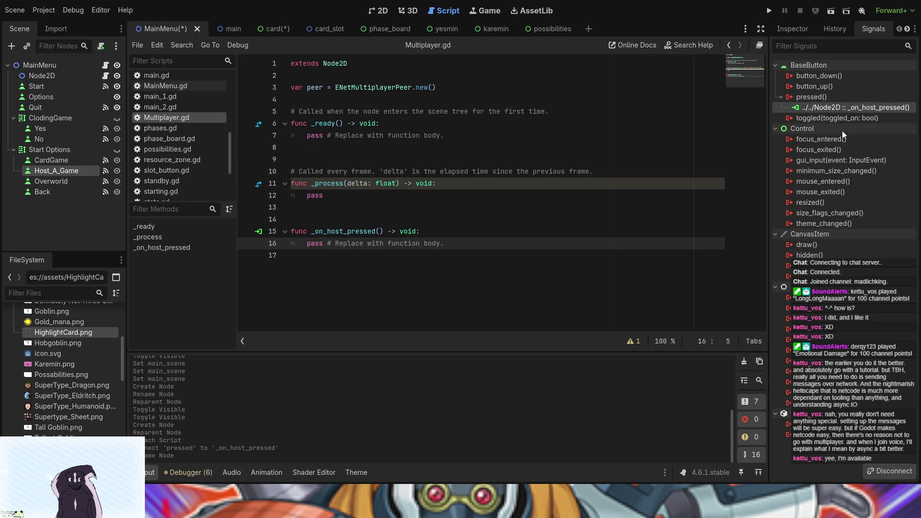
Step: Disconnect the old pressed connection and delete the _on_host_pressed function from the script
key(Delete)
drag(429, 248, 291, 231)
click(481, 244)
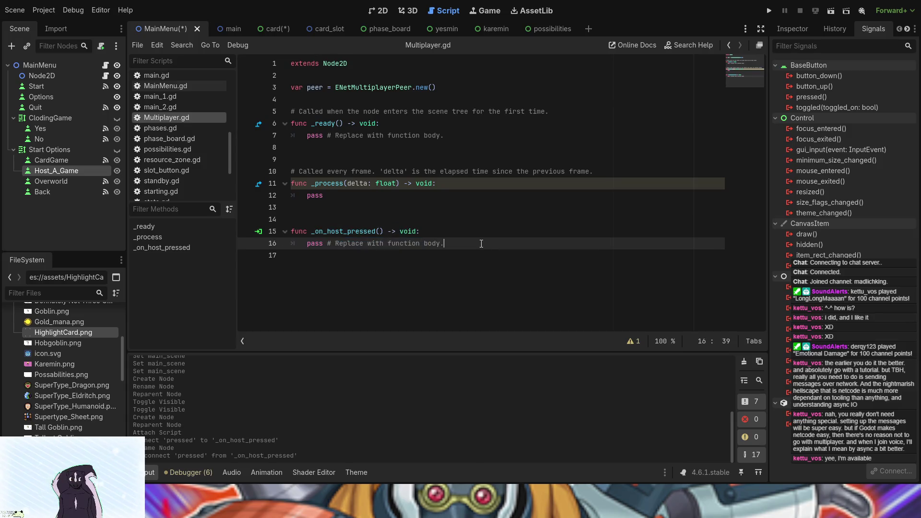
drag(482, 244, 297, 219)
key(BackSpace)
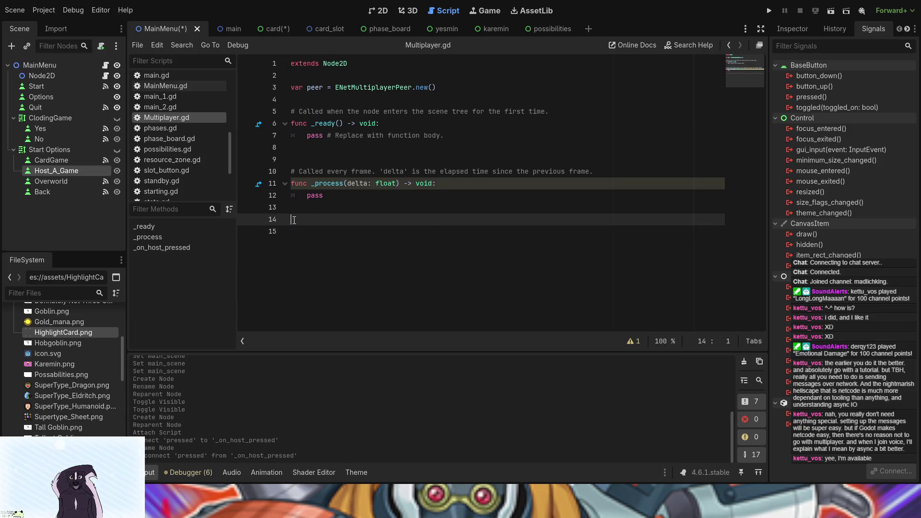
Step: Connect Host_A_Game's pressed signal to a new _on_host_a_game_pressed function and remove the extra blank line
click(841, 96)
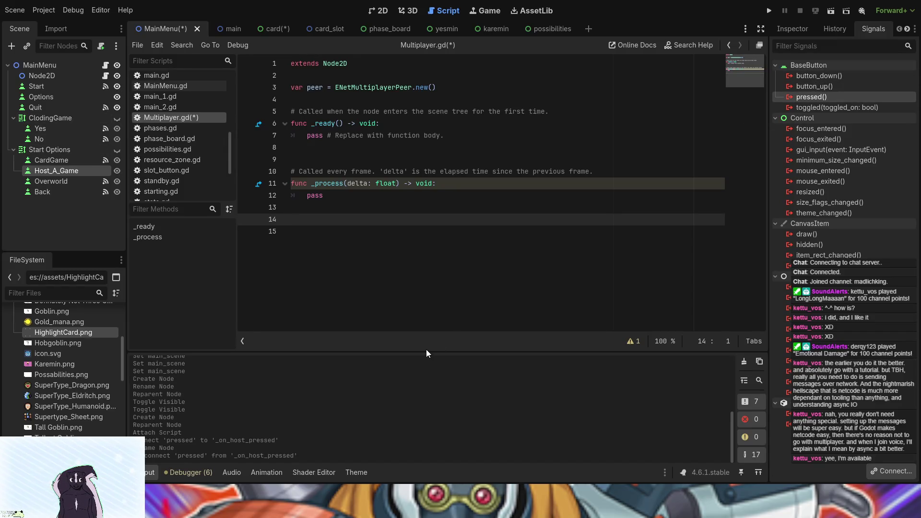
key(Return)
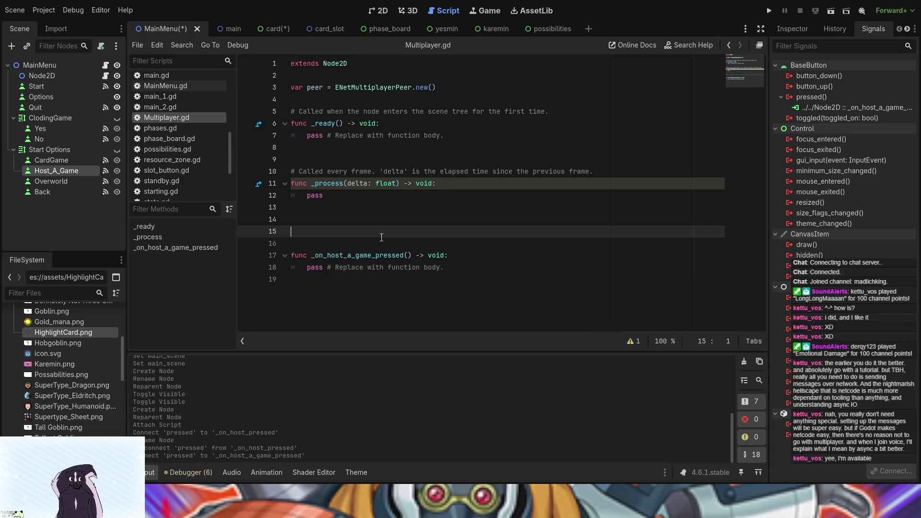
key(BackSpace)
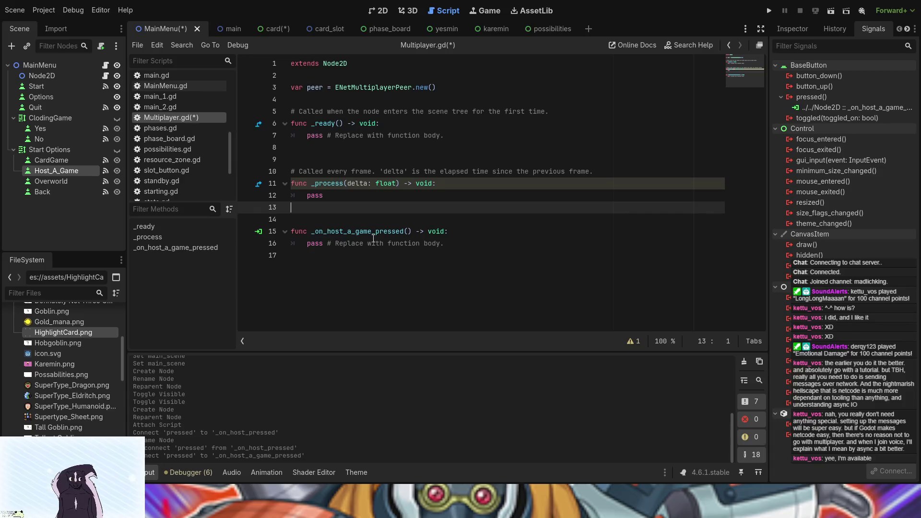
click(79, 149)
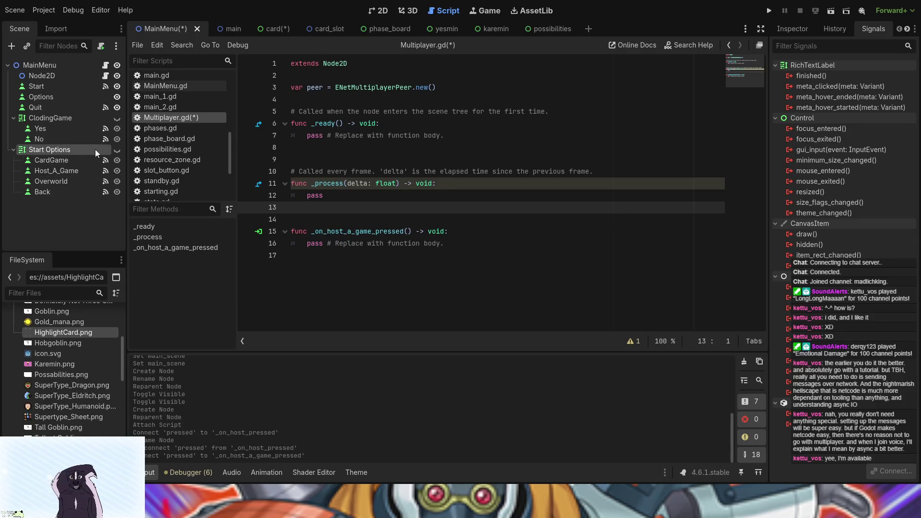
click(81, 173)
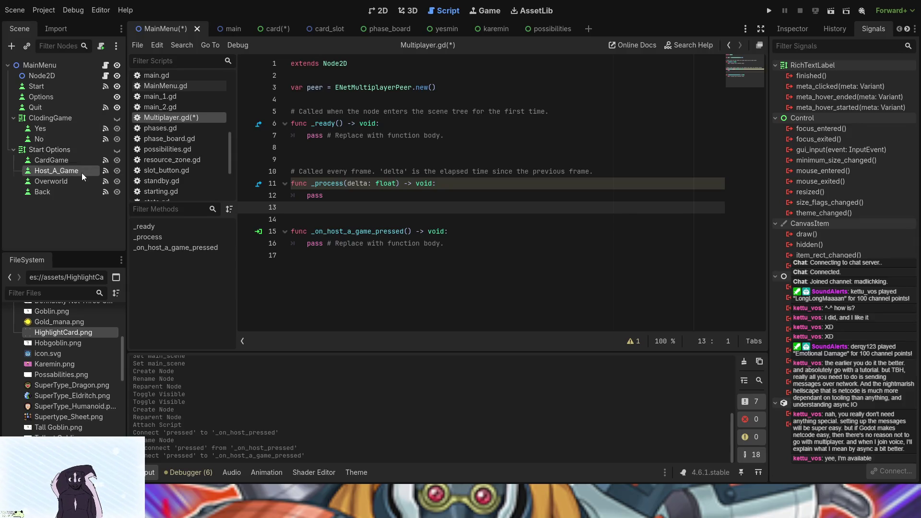
click(71, 150)
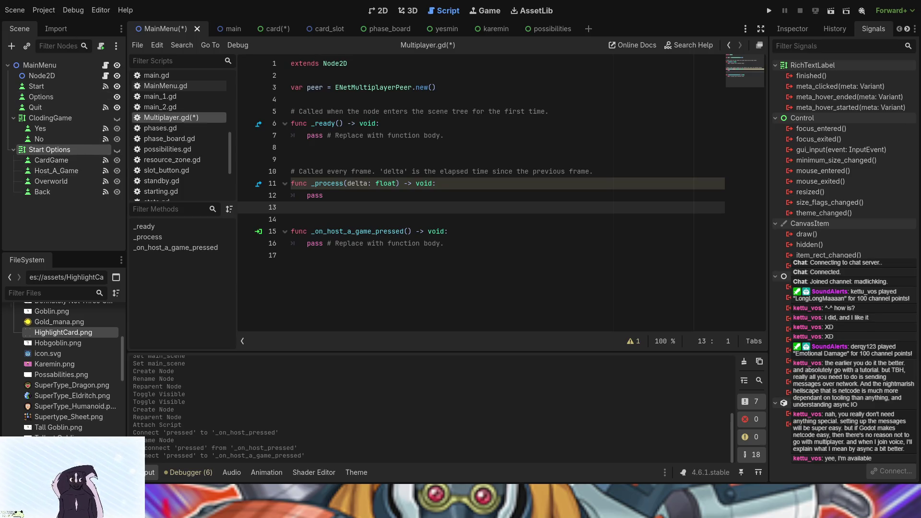
click(372, 14)
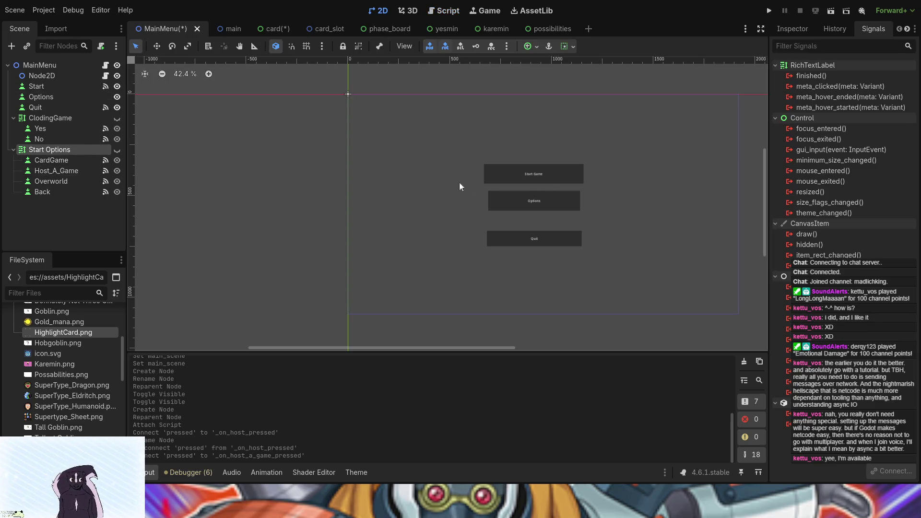
Step: Make the Start Options panel visible and delete the Host_A_Game button
drag(418, 188, 257, 167)
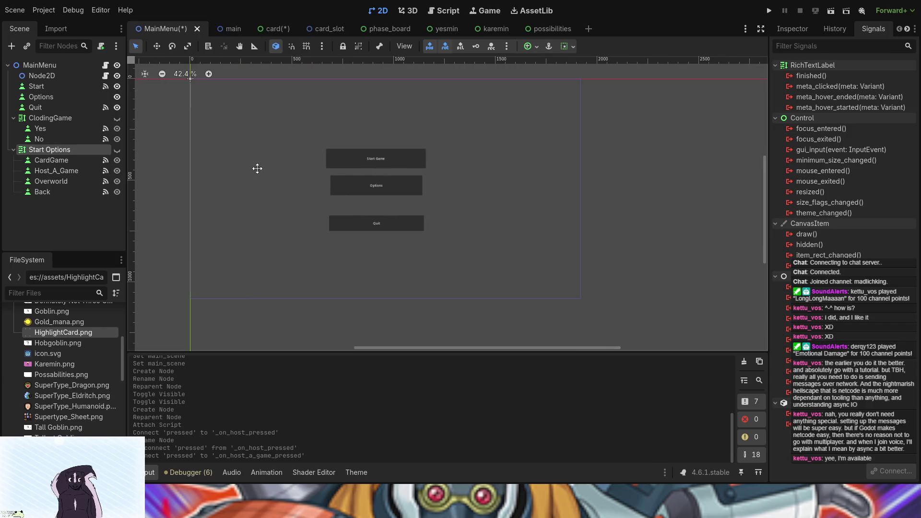
click(116, 150)
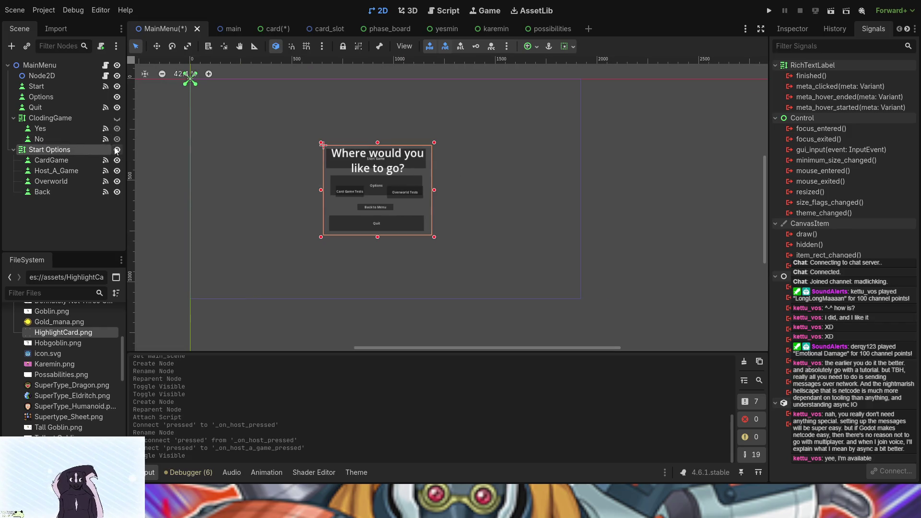
scroll(450, 244, up, 5)
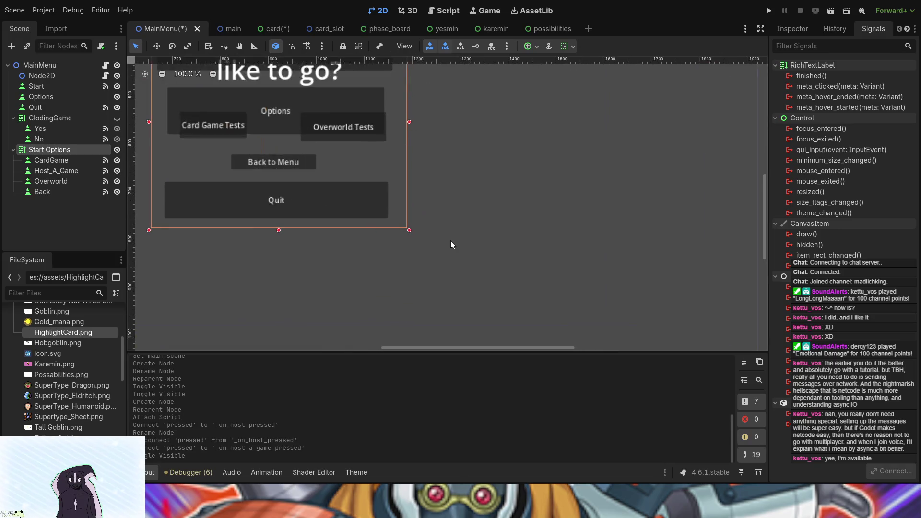
scroll(445, 240, down, 1)
drag(445, 241, 504, 297)
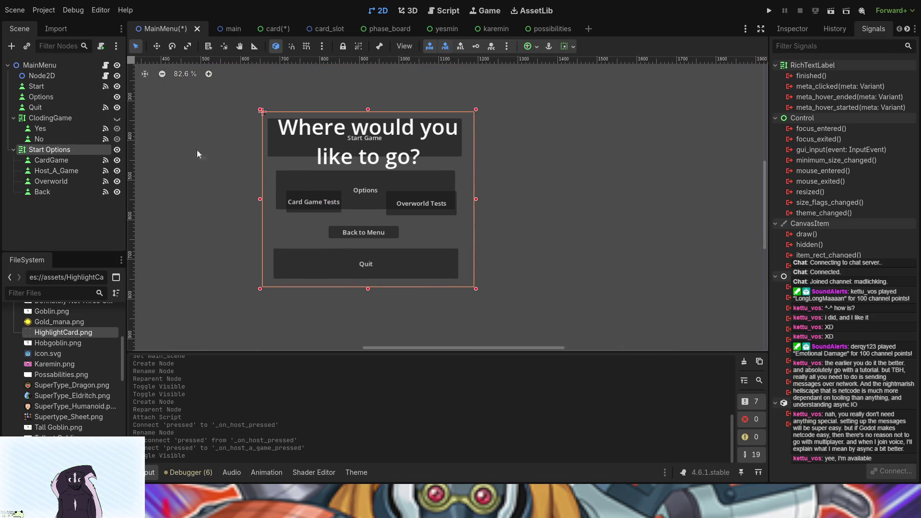
click(75, 168)
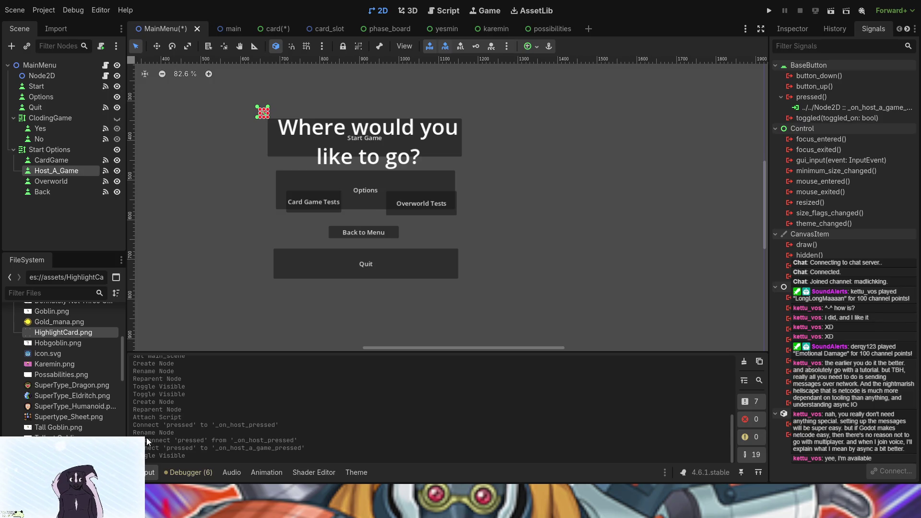
key(Delete)
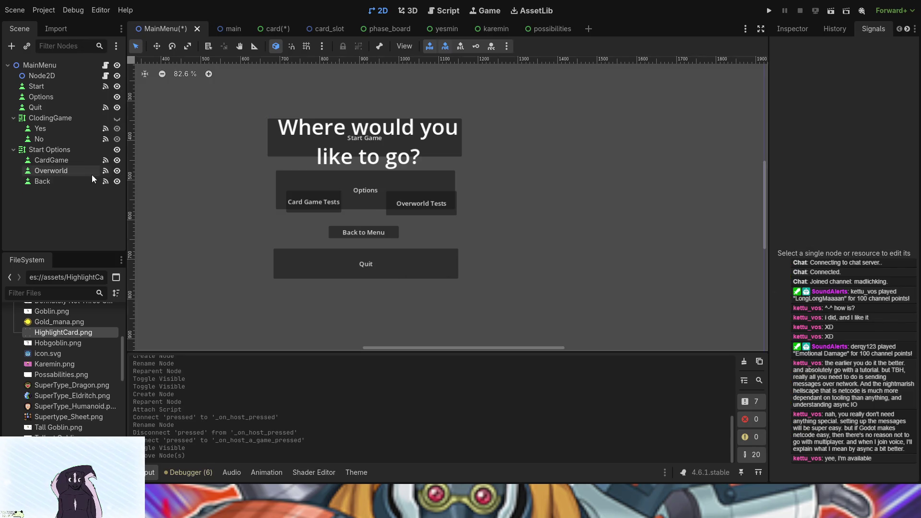
Step: Move Back to Menu down to the Quit position and add a new Button under Start Options
click(84, 153)
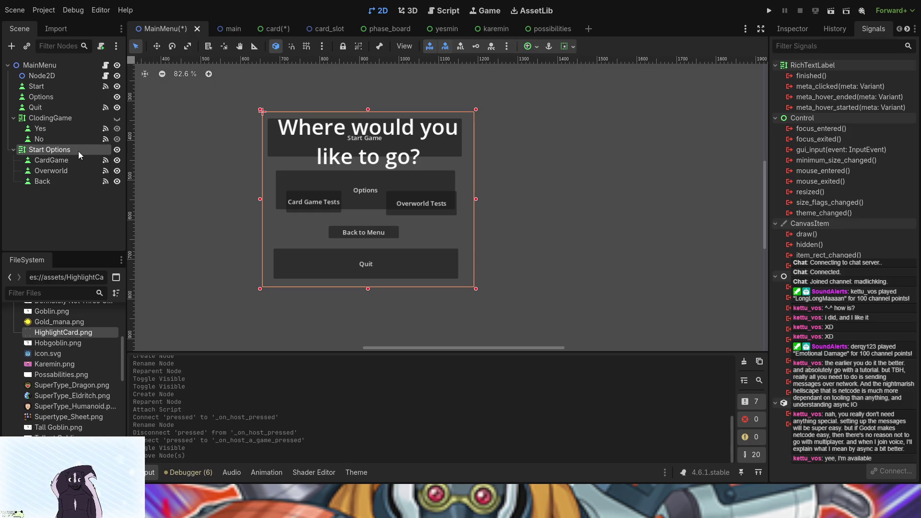
click(349, 233)
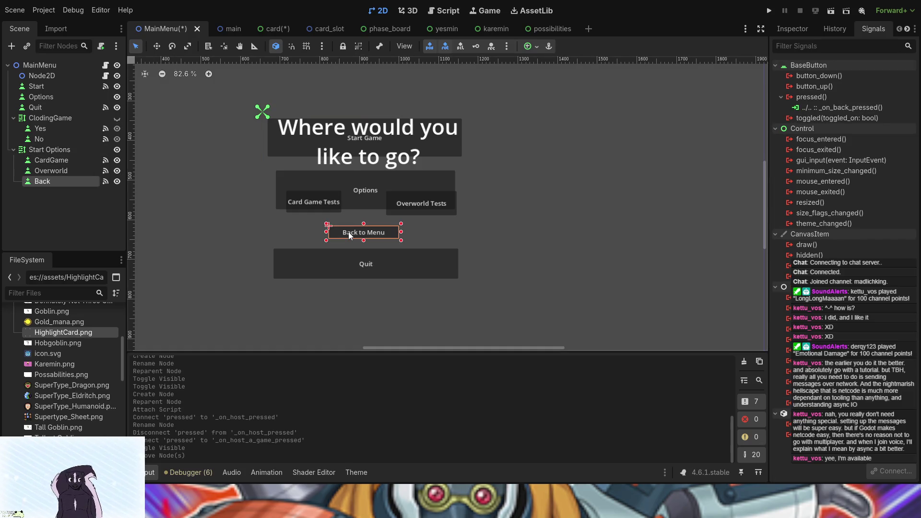
drag(349, 235, 349, 266)
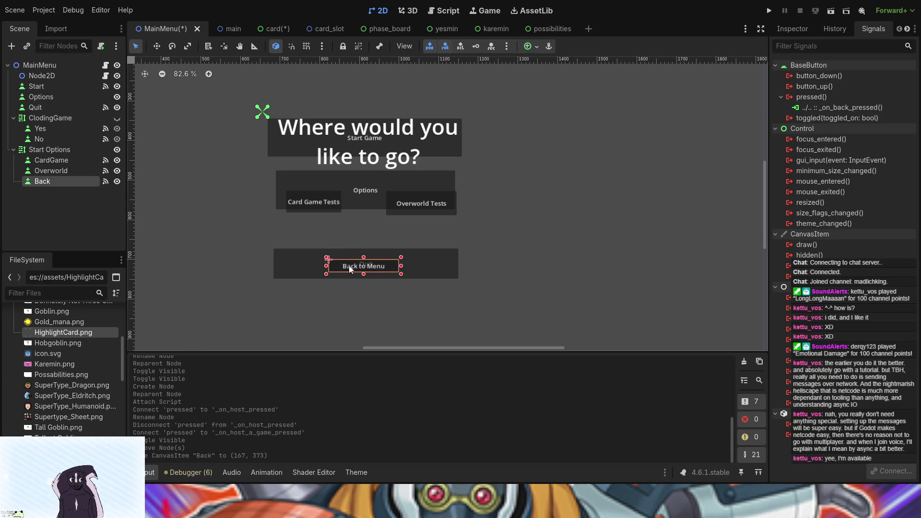
click(48, 149)
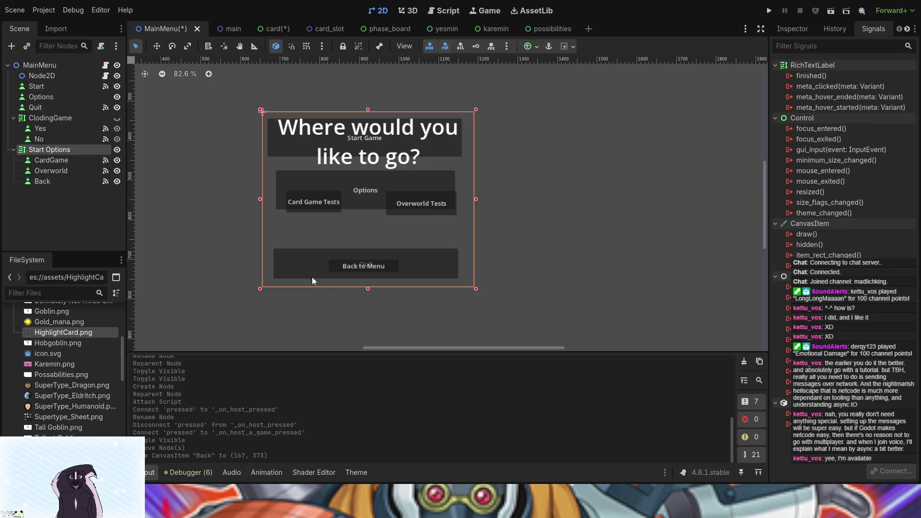
key(ctrl+a)
key(Return)
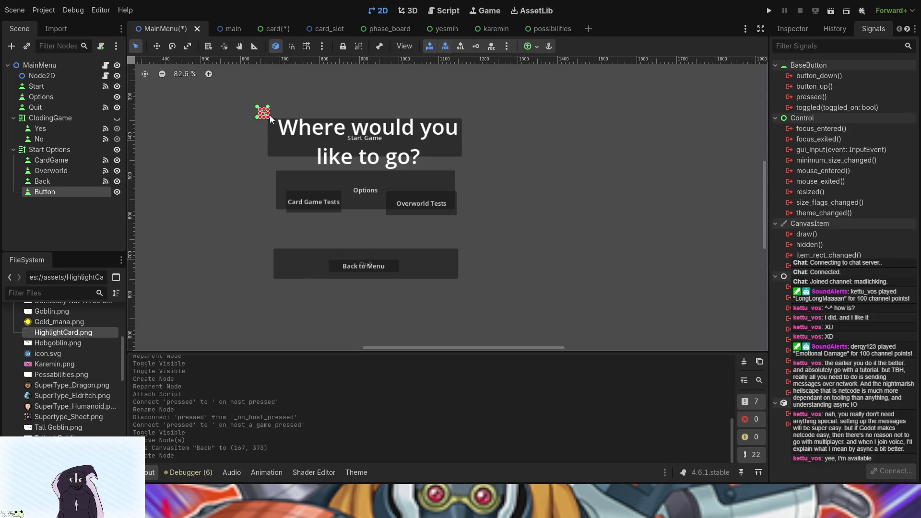
Step: Resize the new button to 108×39, move it above Back, and rename it Multiplayer
mouse_move(267, 117)
mouse_down()
mouse_move(319, 135)
mouse_move(307, 130)
mouse_move(377, 236)
mouse_up()
drag(47, 194, 46, 181)
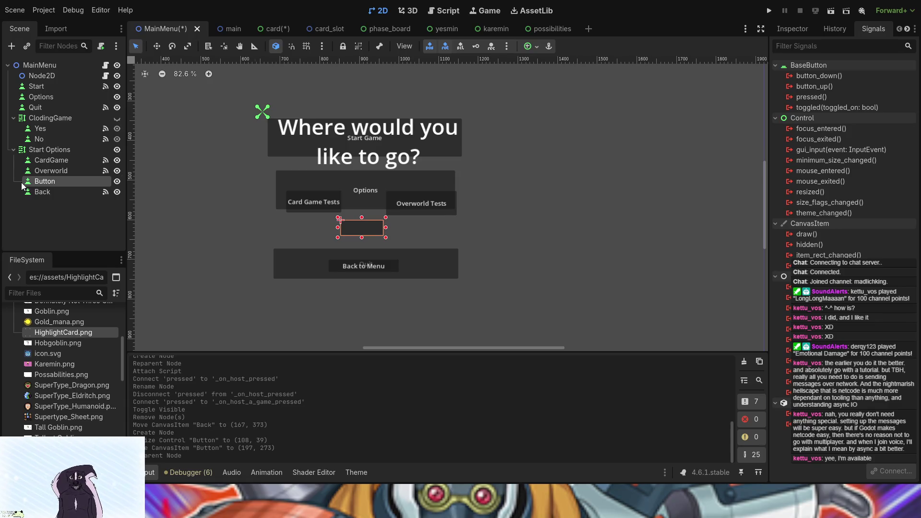
key(F2)
text(Multiplayer)
key(Return)
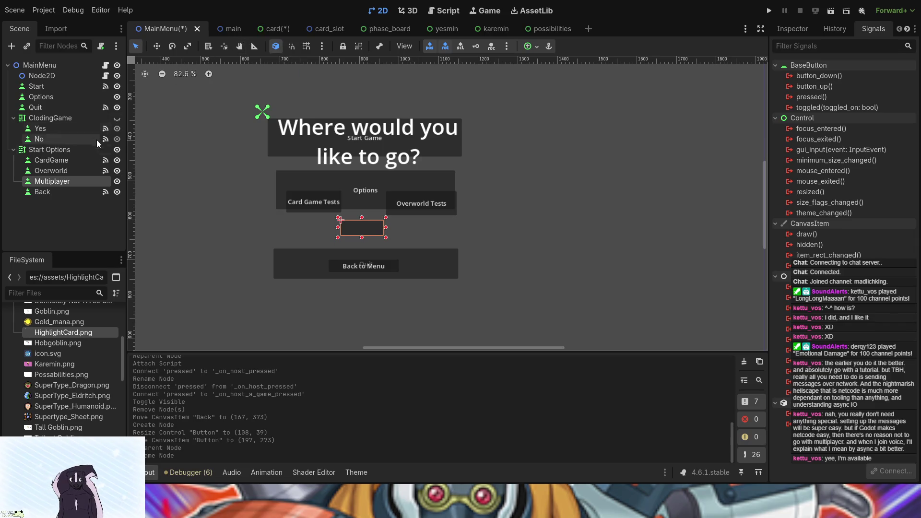
click(588, 32)
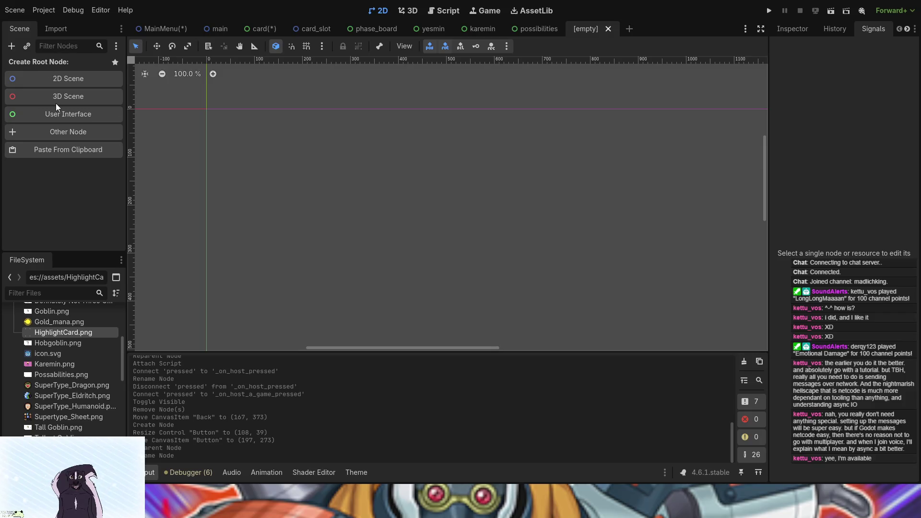
Step: Create a new 2D scene, rename its root to Multiplayer, and save it
click(43, 79)
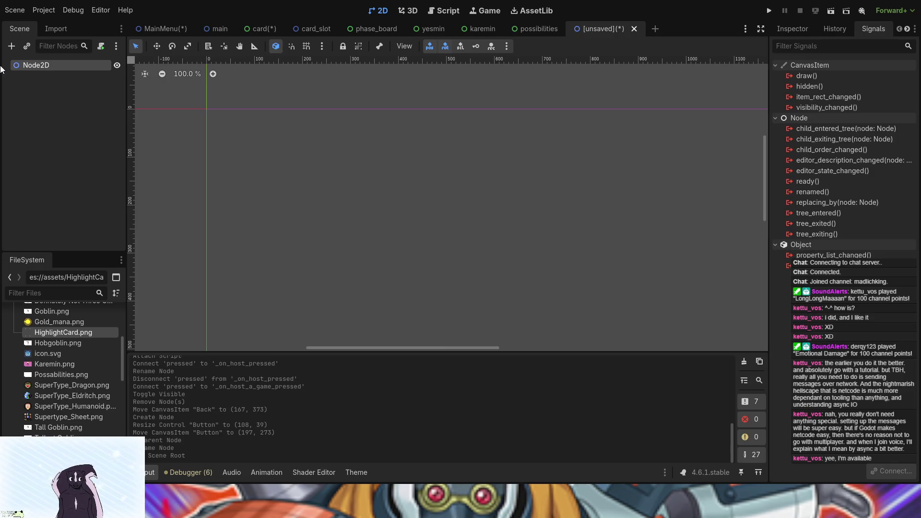
text(Multiplayer)
key(Return)
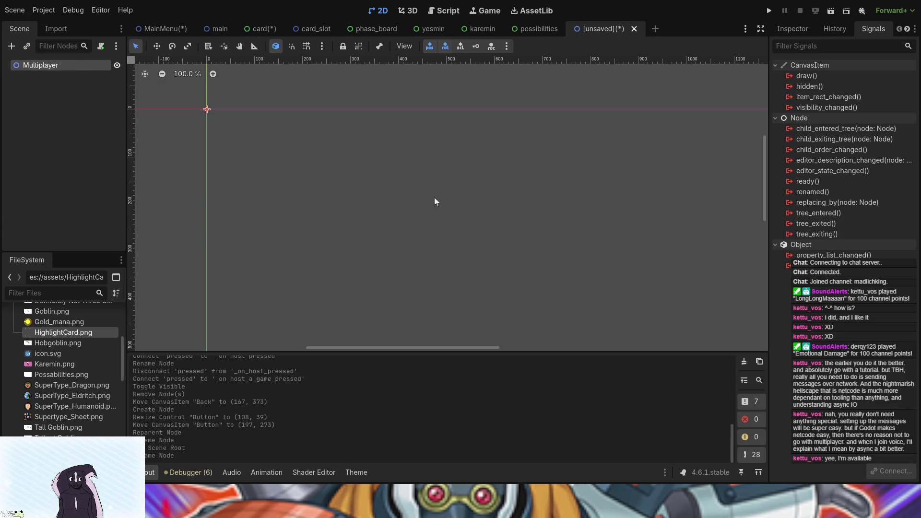
key(ctrl+s)
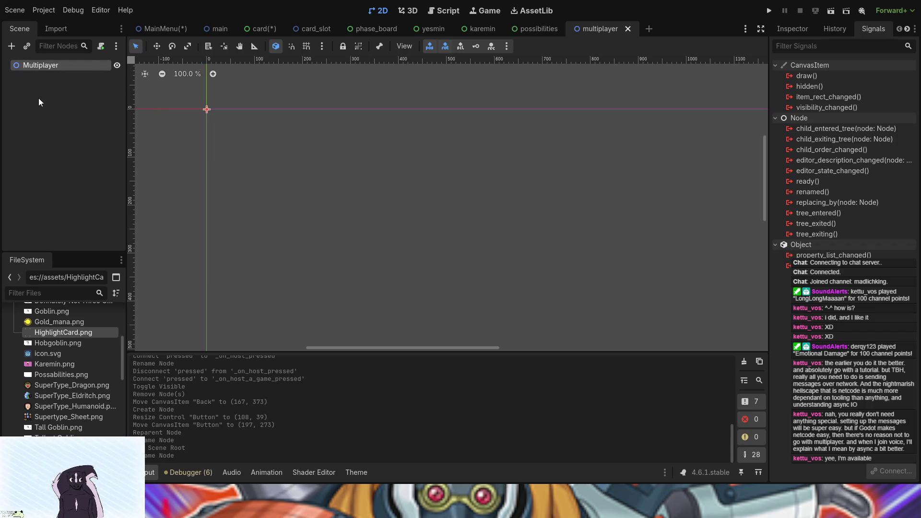
click(439, 13)
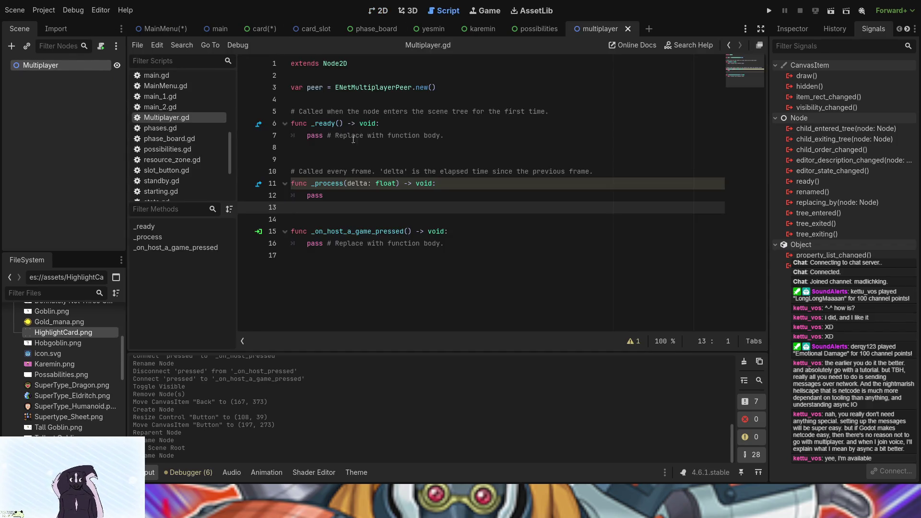
Step: Attach Multiplayer.gd to the Multiplayer root and delete the Node2D from MainMenu
drag(195, 116, 54, 65)
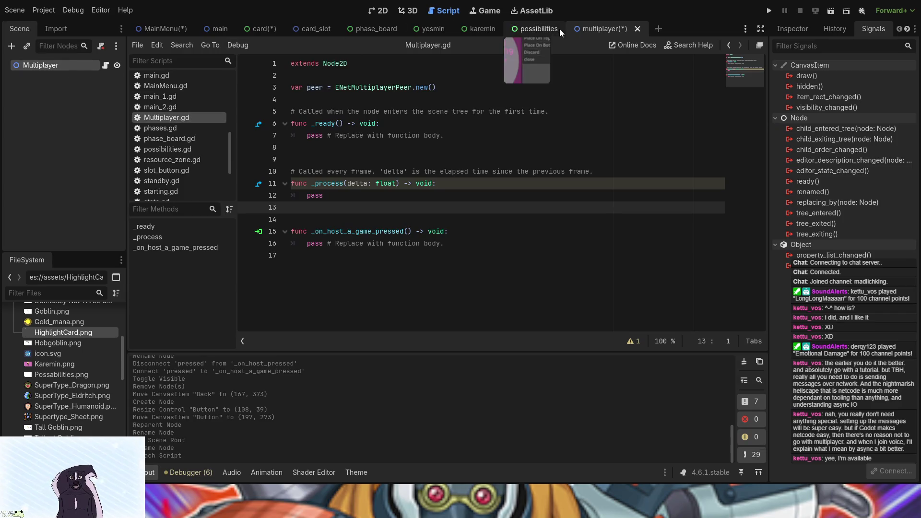
click(174, 29)
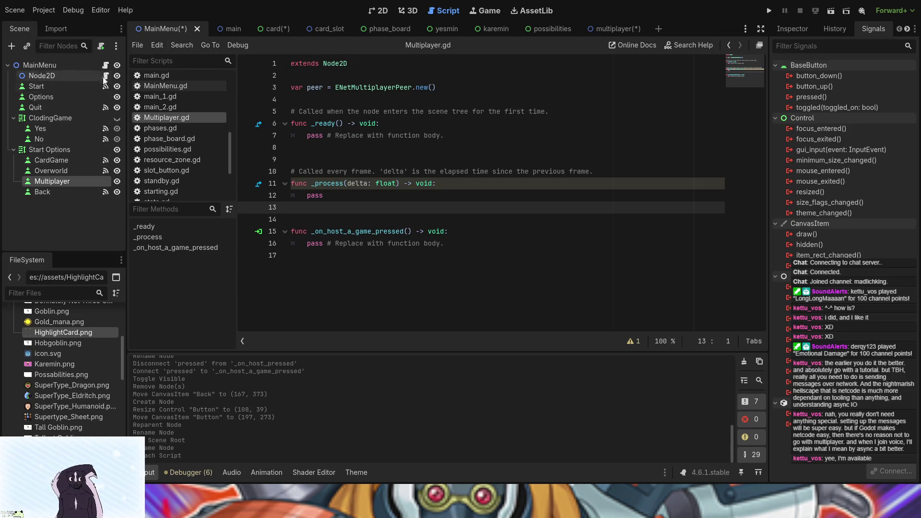
click(77, 75)
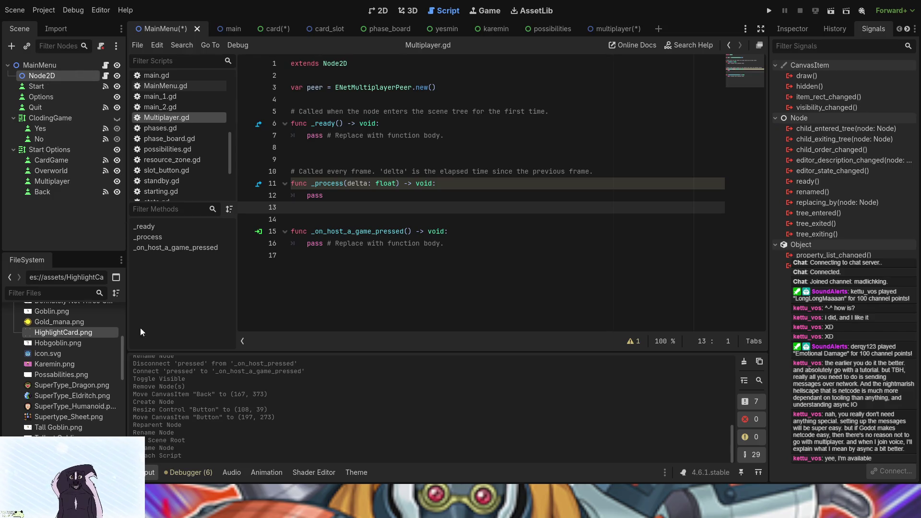
key(Delete)
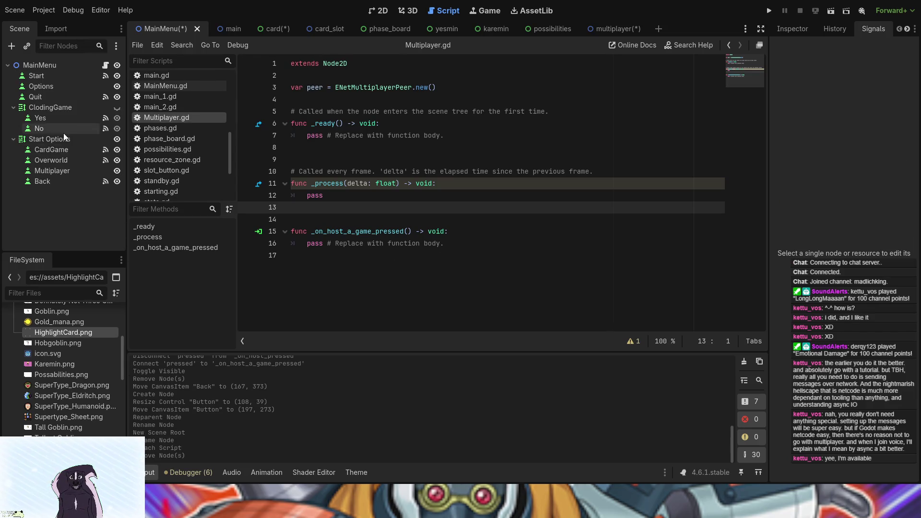
Step: Inspect the MainMenu nodes, including the ClodingGame label's properties
click(64, 171)
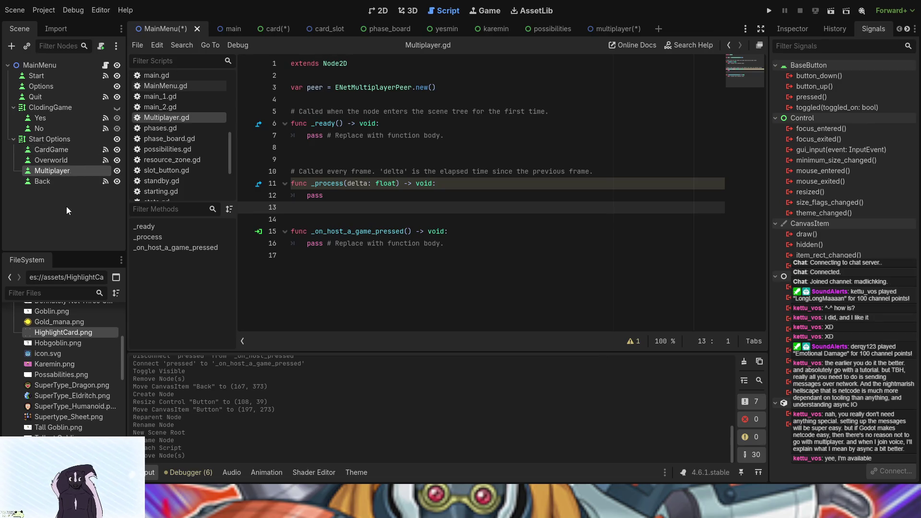
click(27, 66)
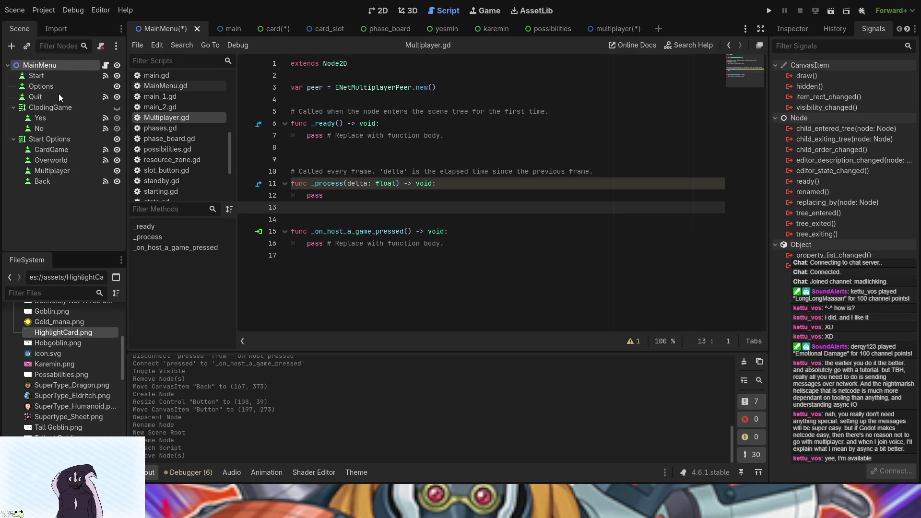
click(21, 109)
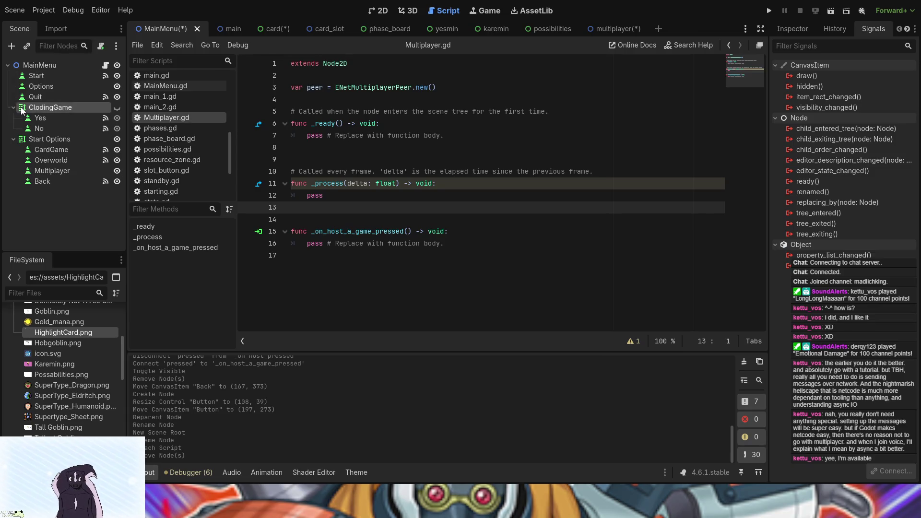
click(788, 30)
click(22, 65)
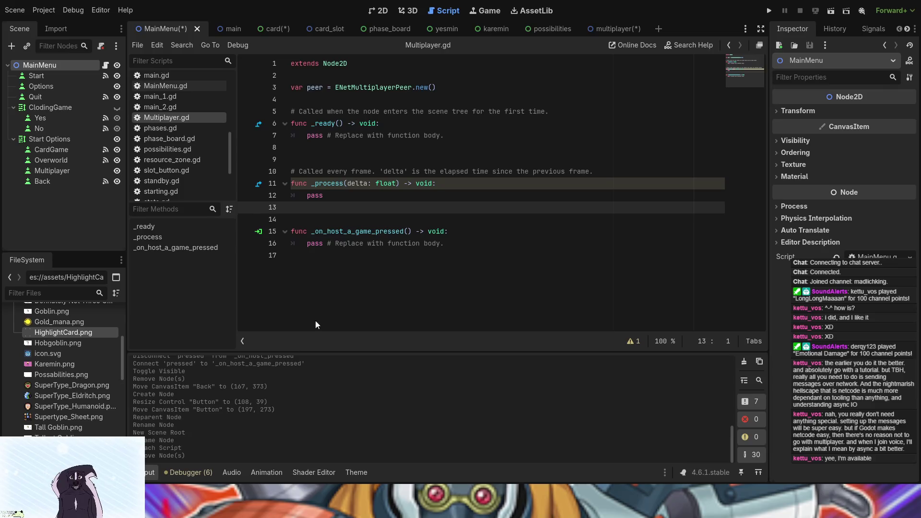
Step: Add a RichTextLabel named MultiplayerThings to MainMenu with a Host button inside it
key(ctrl+z)
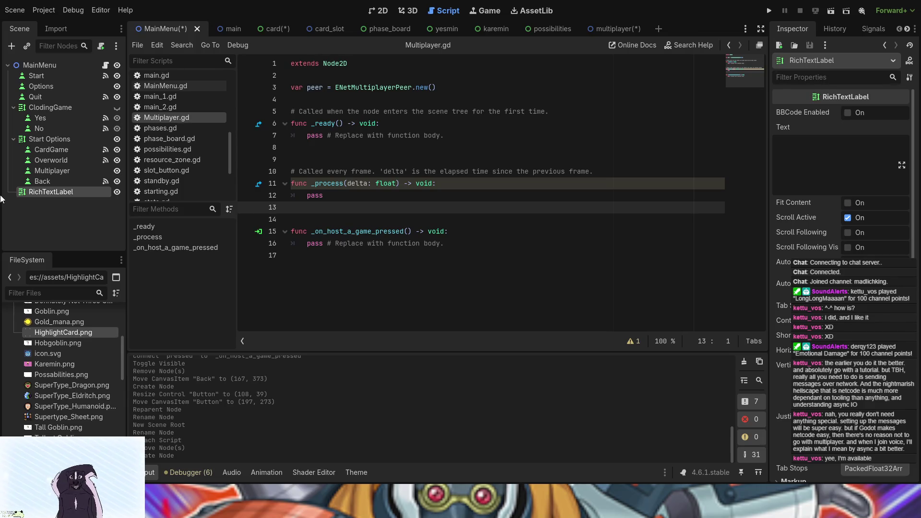
text(MultiplayerThings)
key(Return)
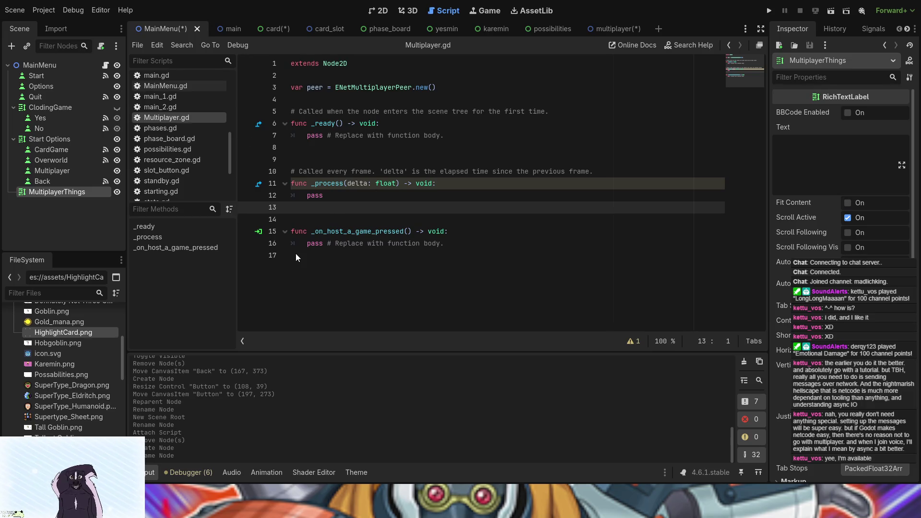
key(Return)
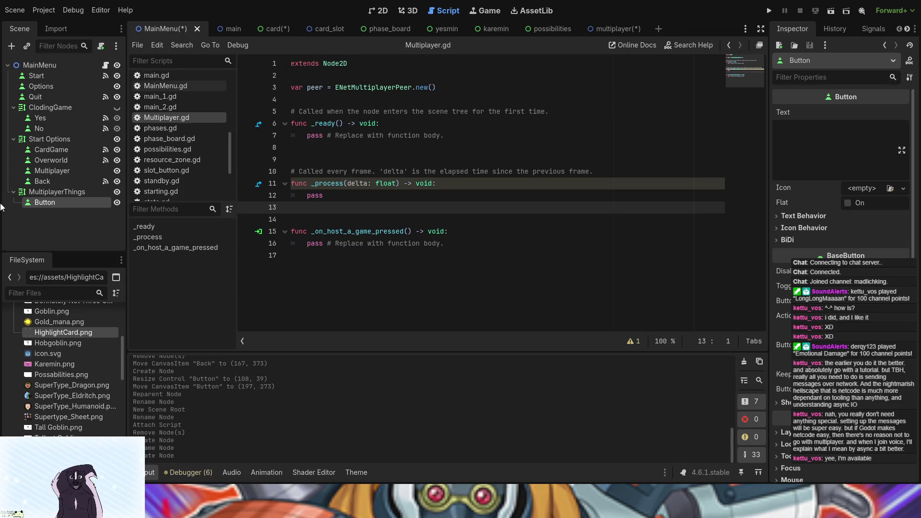
key(F2)
text(Host)
key(Return)
Step: Add a second button named Join under MultiplayerThings
click(43, 192)
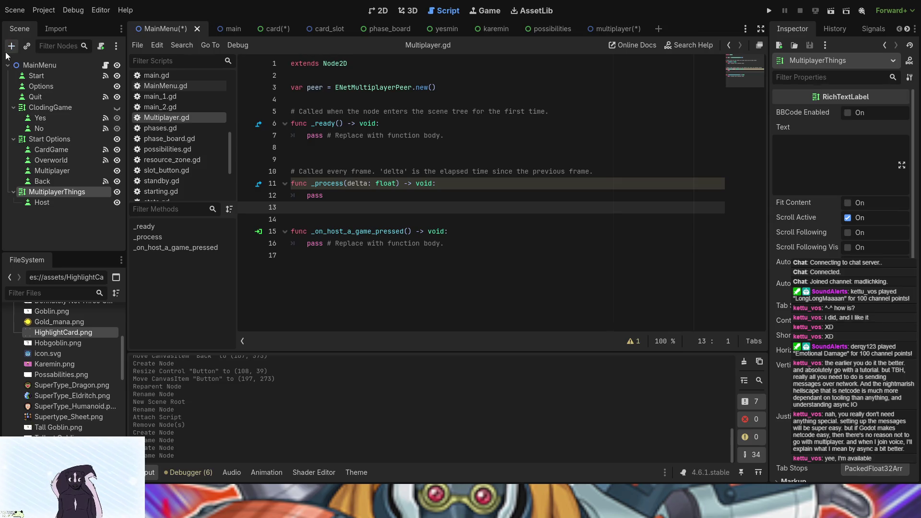
key(ctrl+a)
key(Return)
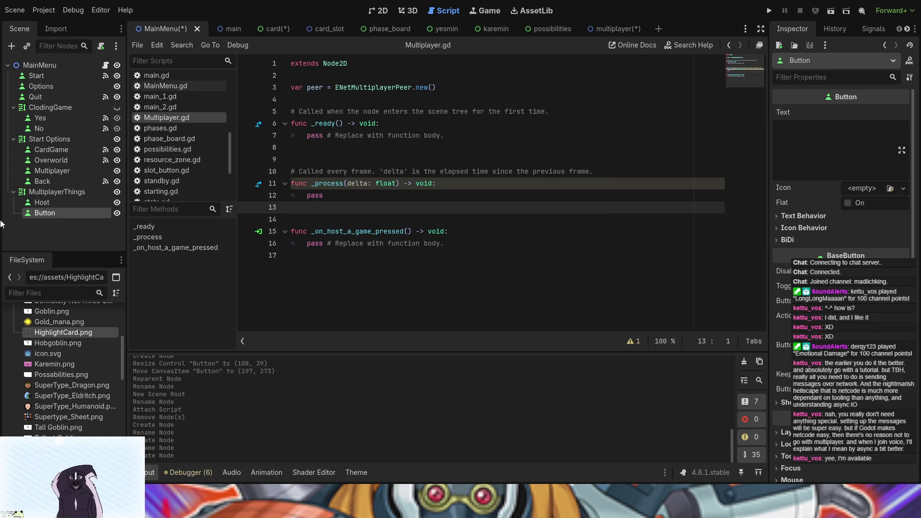
key(F2)
text(Join)
key(Return)
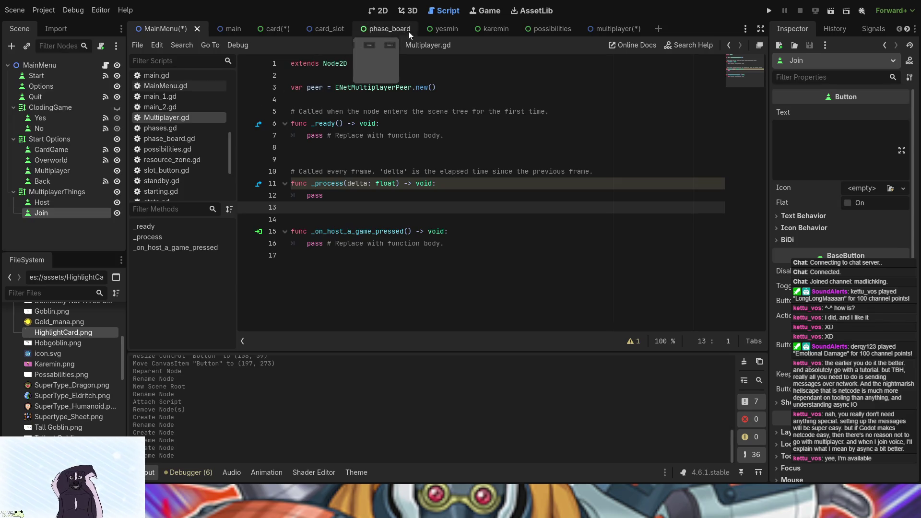
click(380, 12)
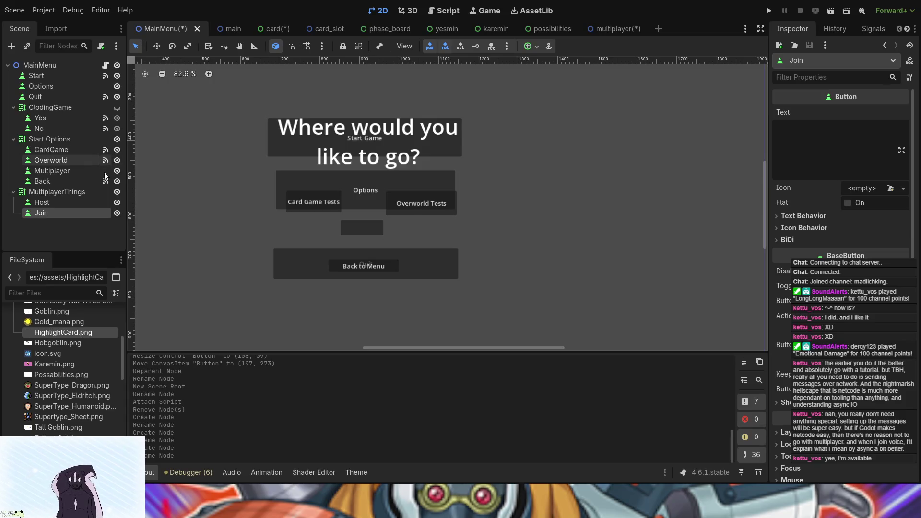
Step: Set the Multiplayer button's text to 'Test Multiplayer' and widen it to the left
click(62, 172)
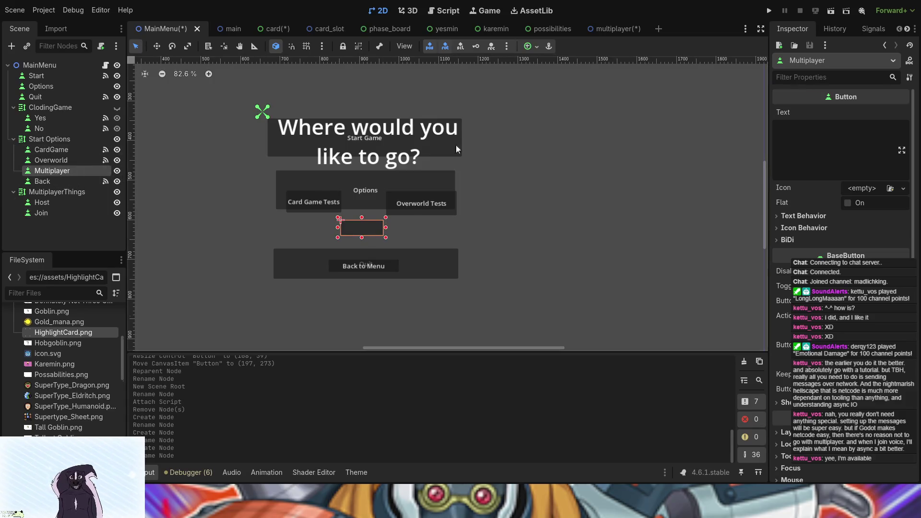
click(816, 148)
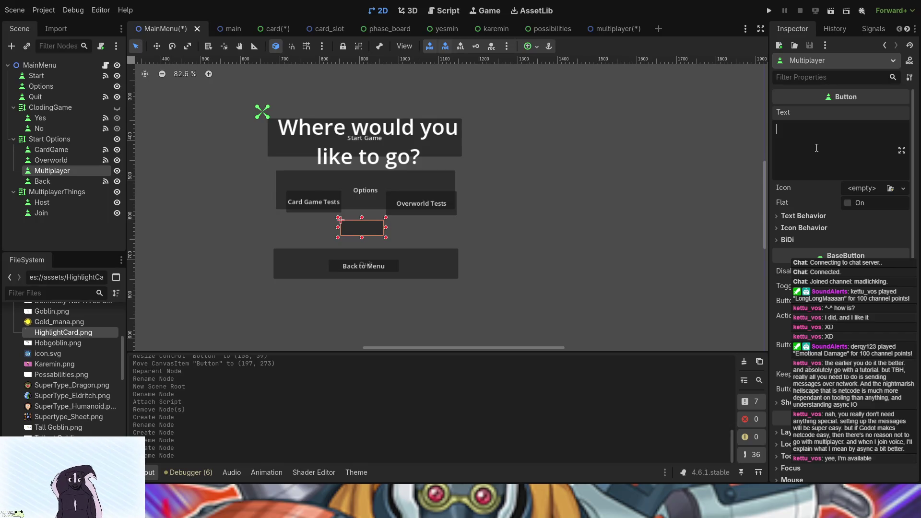
text(Test M)
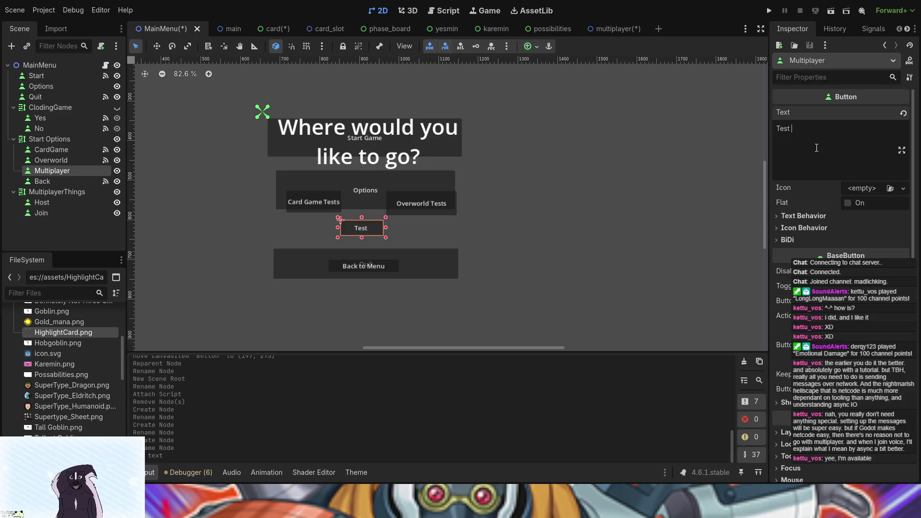
text(ultipla)
text(yer)
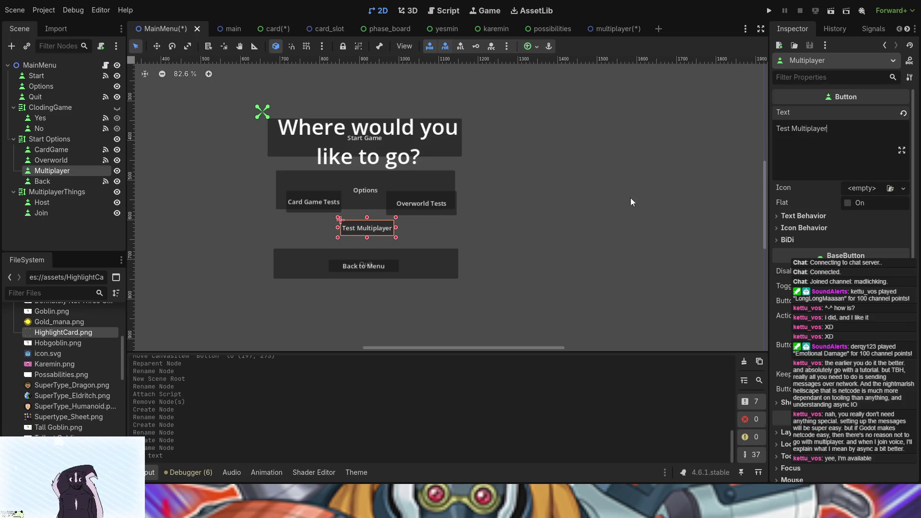
drag(338, 227, 334, 231)
click(610, 235)
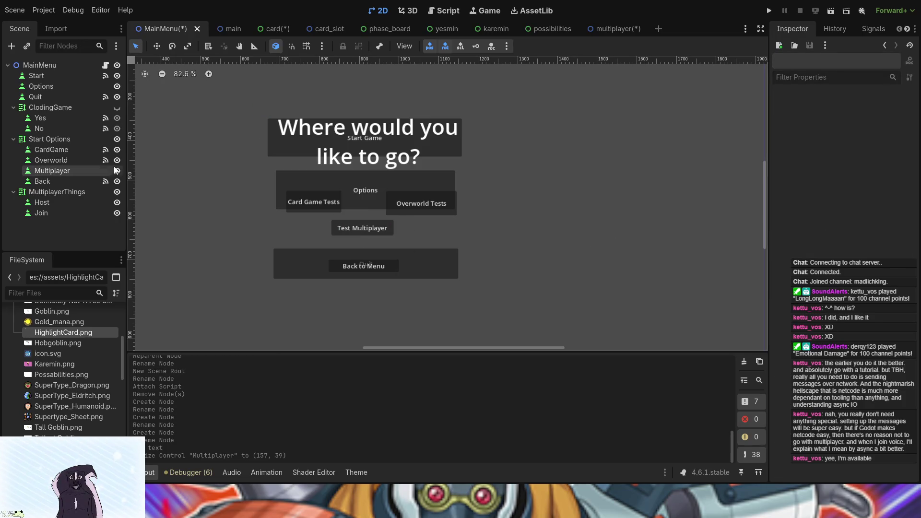
Step: Connect the Multiplayer button's pressed signal to a new _on_multiplayer_pressed handler
click(88, 171)
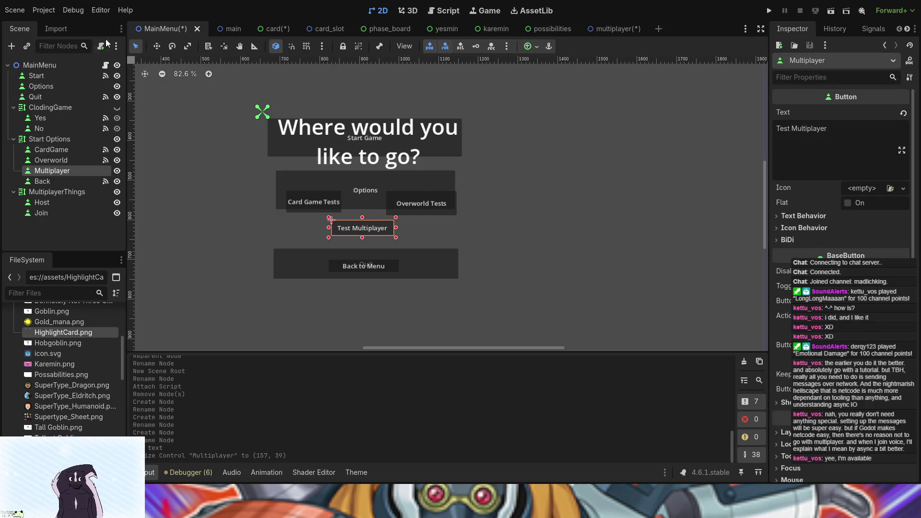
click(847, 31)
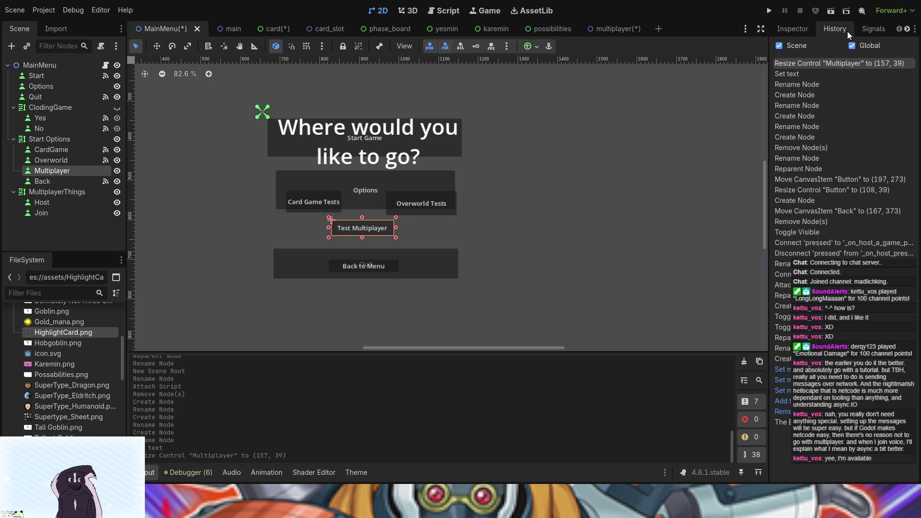
click(873, 29)
click(813, 96)
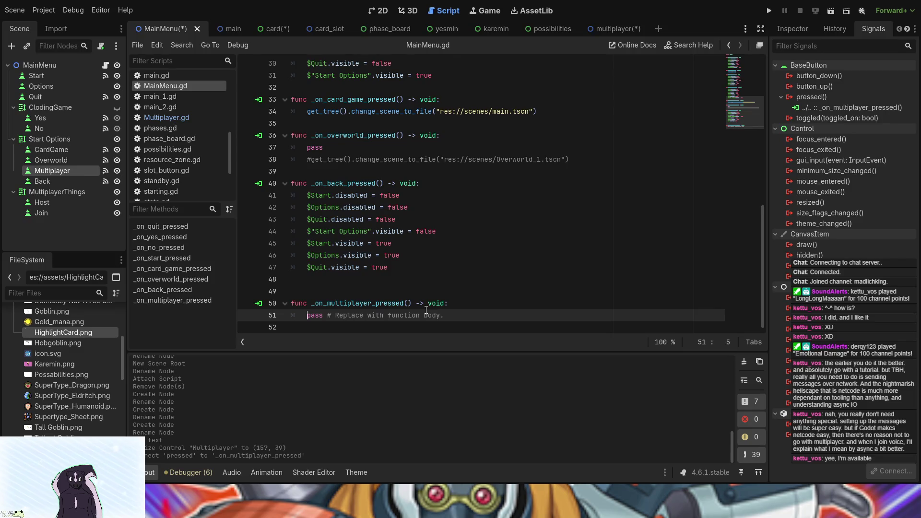
Step: Replace the pass line with $"Start Options".visible = false
drag(444, 316, 307, 315)
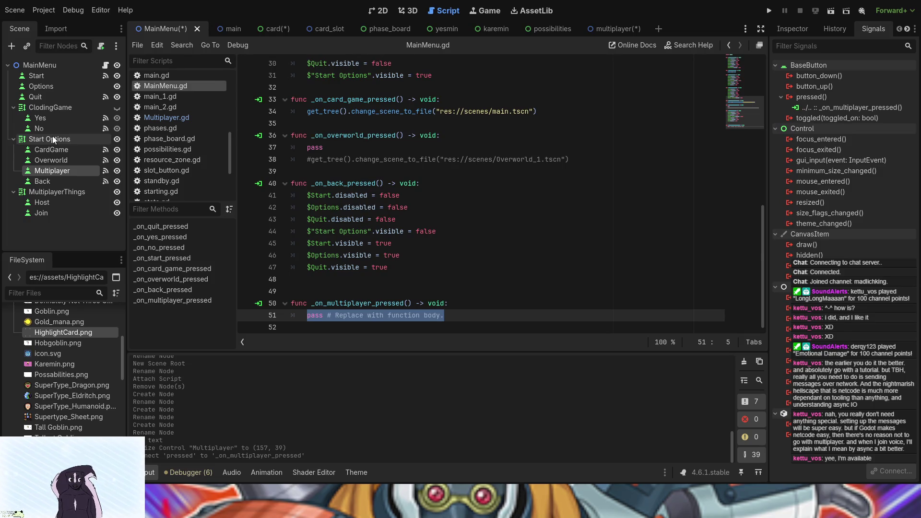
mouse_move(52, 137)
mouse_down()
mouse_move(216, 216)
mouse_move(346, 310)
mouse_up()
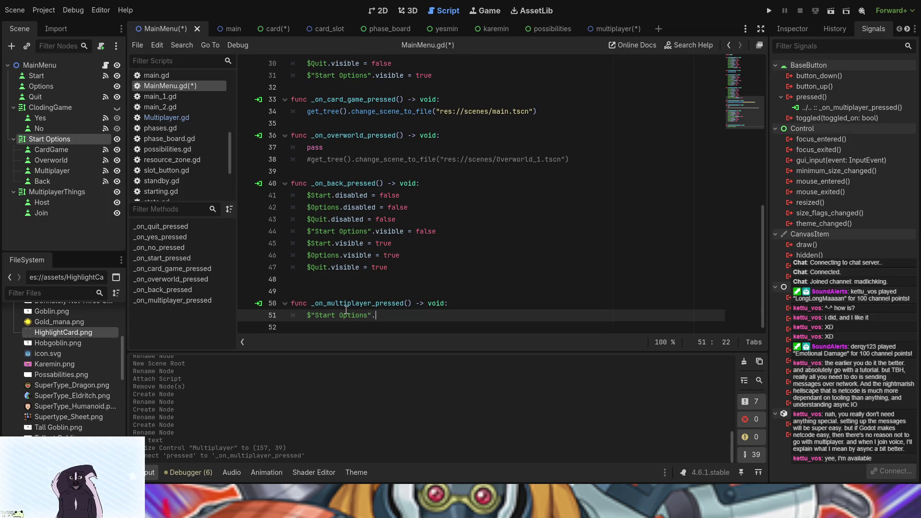
text(bis)
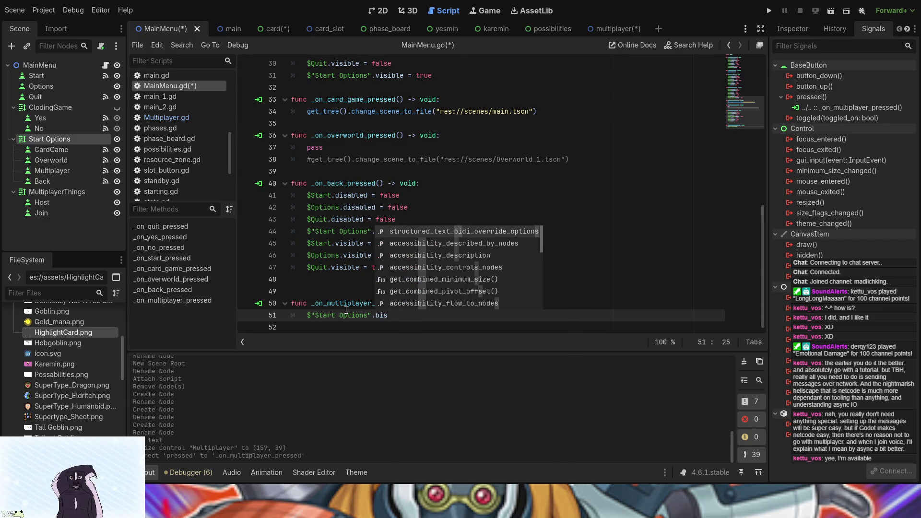
key(BackSpace)
key(BackSpace)
key(BackSpace)
text(v)
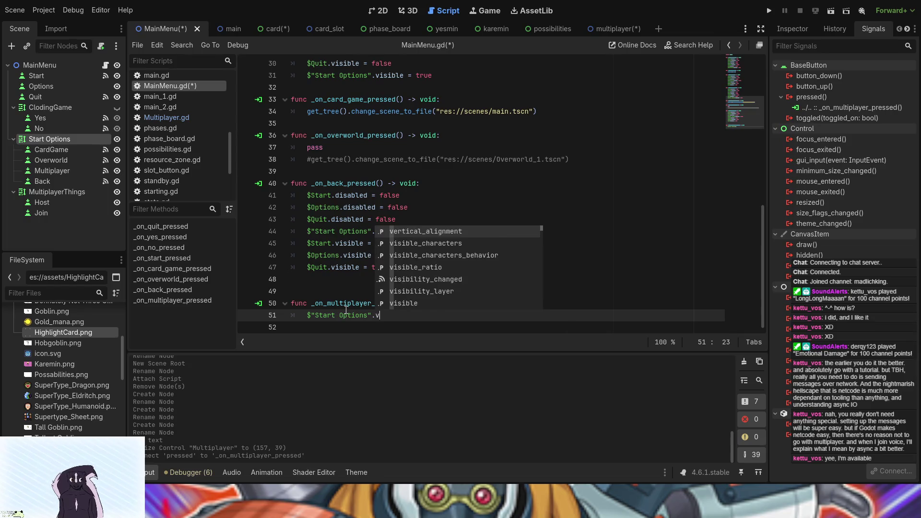
text(isible = false)
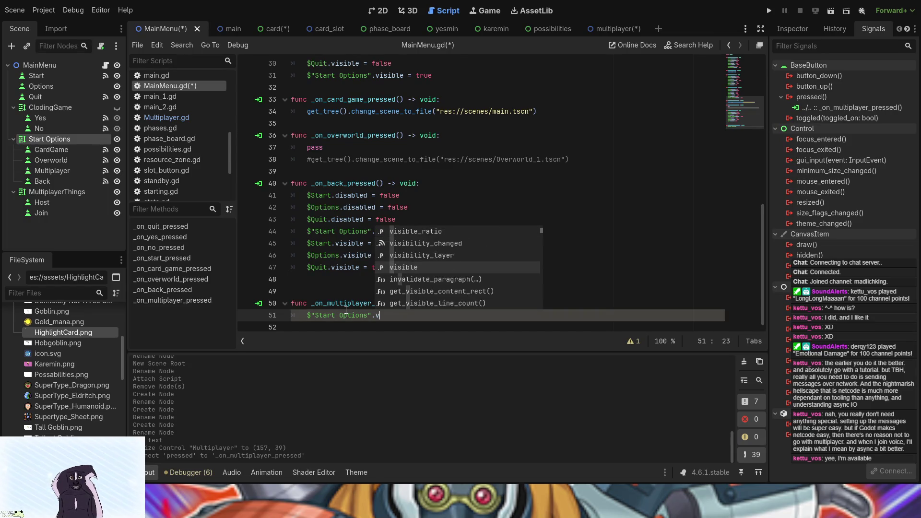
key(Return)
text(= false)
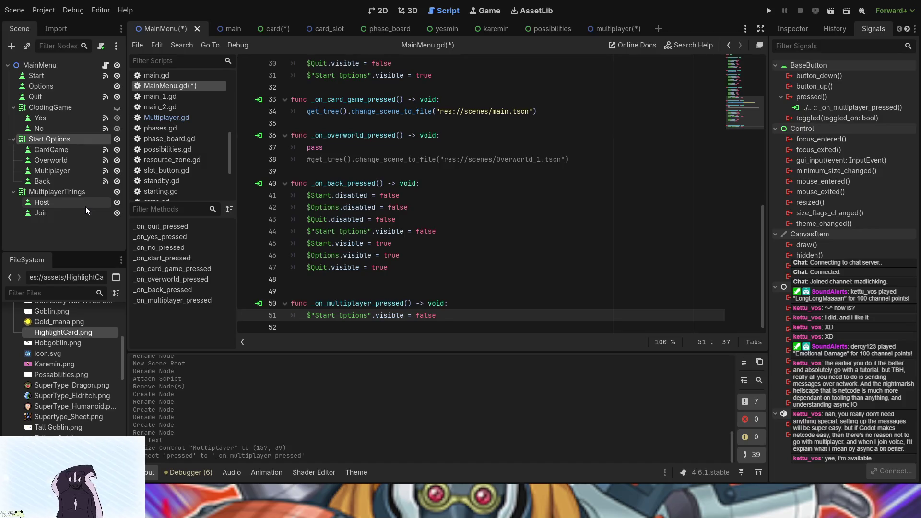
key(Return)
Step: Add $MultiplayerThings.visible = true on the next line
mouse_move(68, 193)
mouse_down()
mouse_move(353, 318)
mouse_move(349, 325)
mouse_up()
text(.visi)
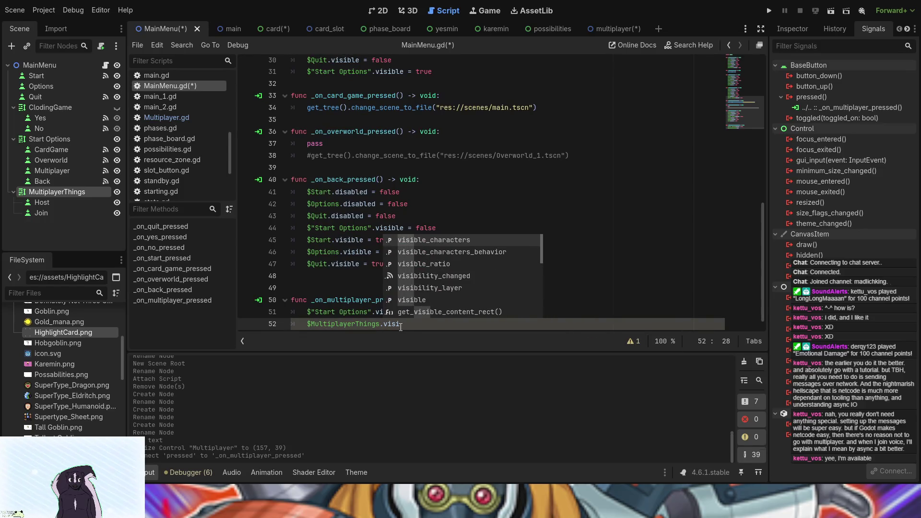
click(412, 300)
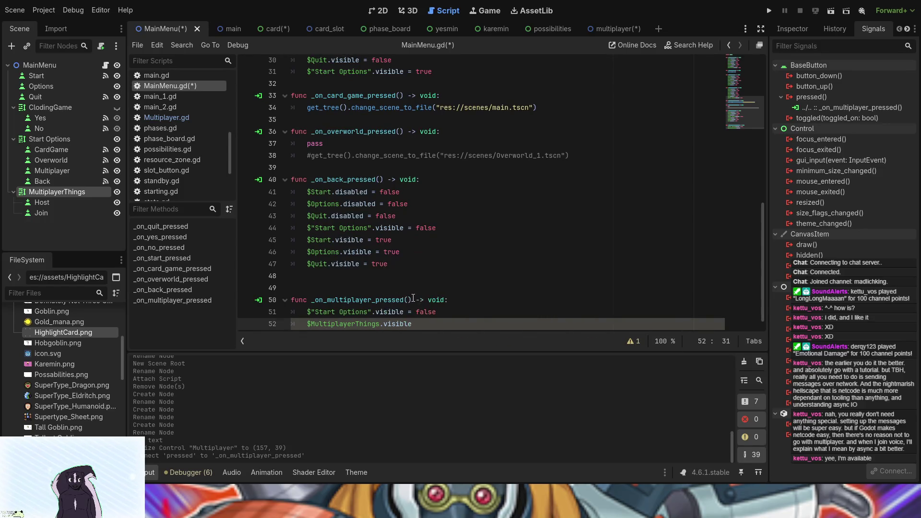
text(= true)
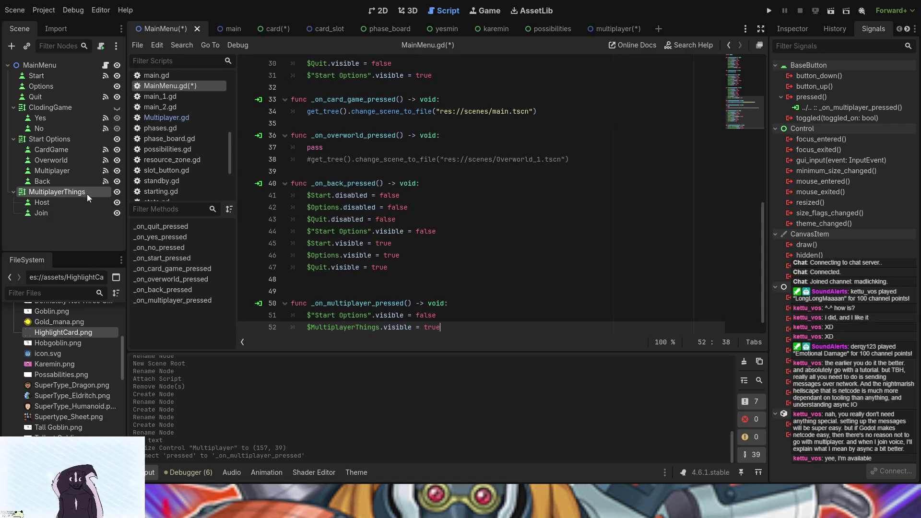
Step: In 2D view, hide Start Options and stretch MultiplayerThings to 495×416 over the menu buttons
click(373, 13)
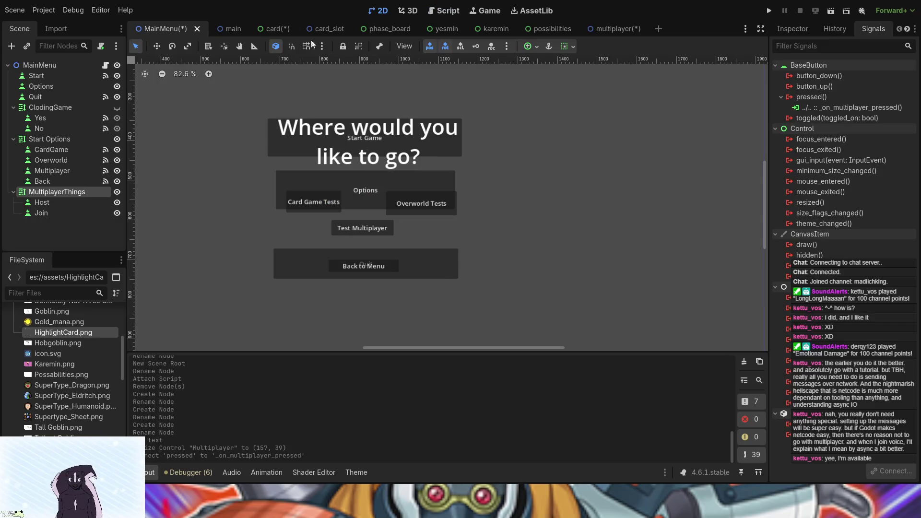
click(117, 139)
scroll(488, 171, down, 6)
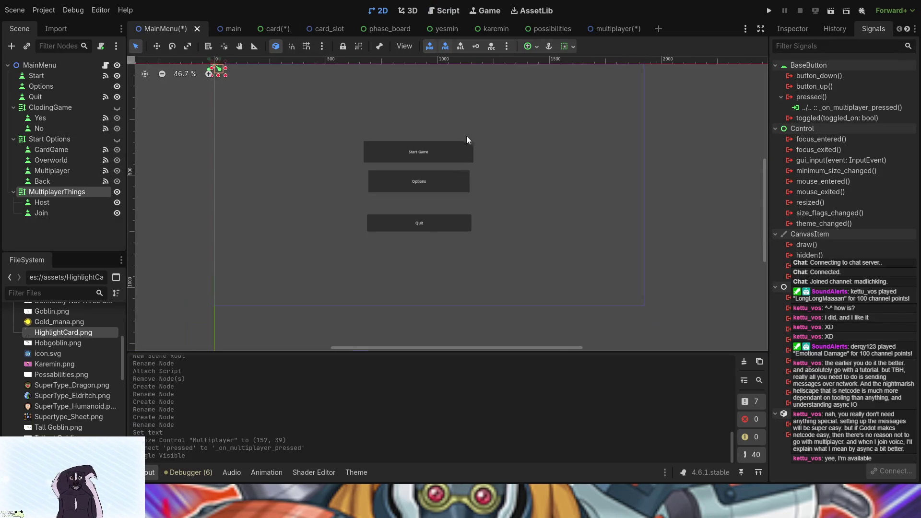
scroll(391, 169, up, 3)
mouse_move(206, 130)
mouse_down()
mouse_move(246, 156)
mouse_move(345, 168)
mouse_move(405, 220)
mouse_move(370, 218)
mouse_move(456, 289)
mouse_up()
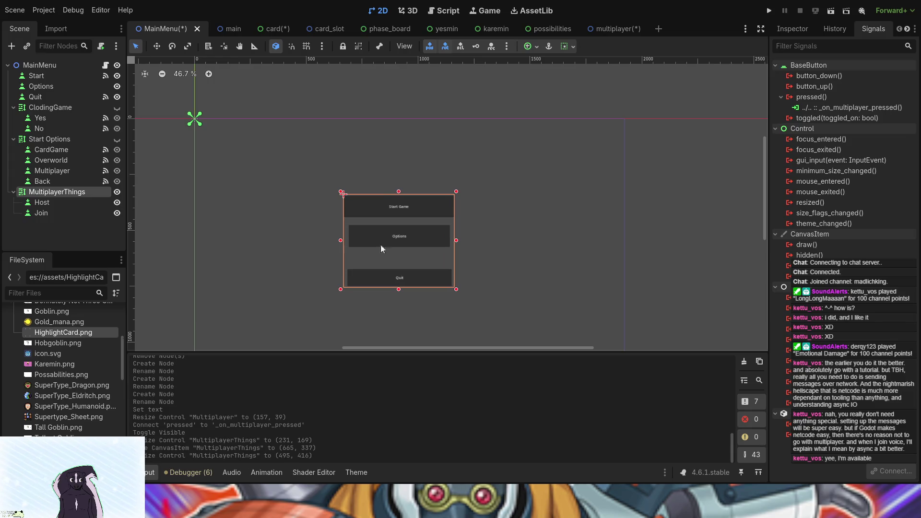
Step: Select the MultiplayerThings label in the Inspector and begin editing its Text field
click(800, 35)
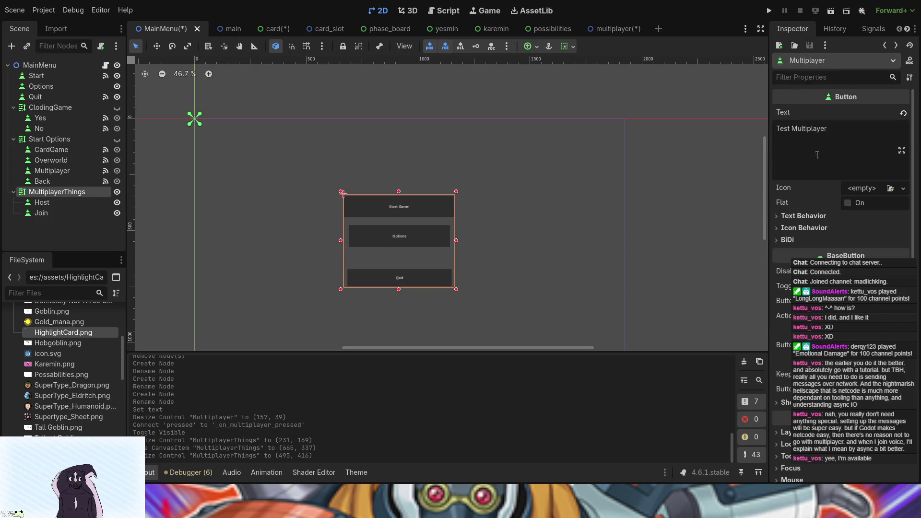
click(70, 198)
click(82, 192)
click(875, 150)
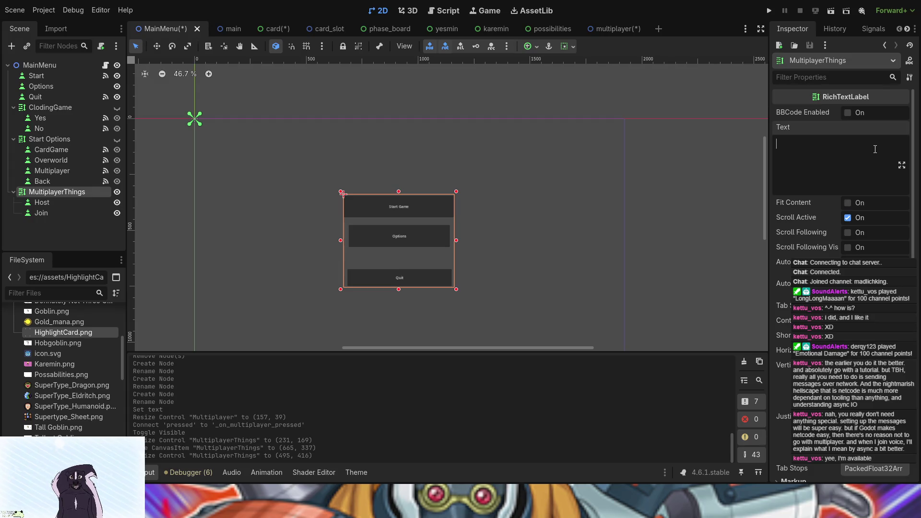
Step: Set the label text to 'Would you Like To:' and raise its font size override
text(Woul)
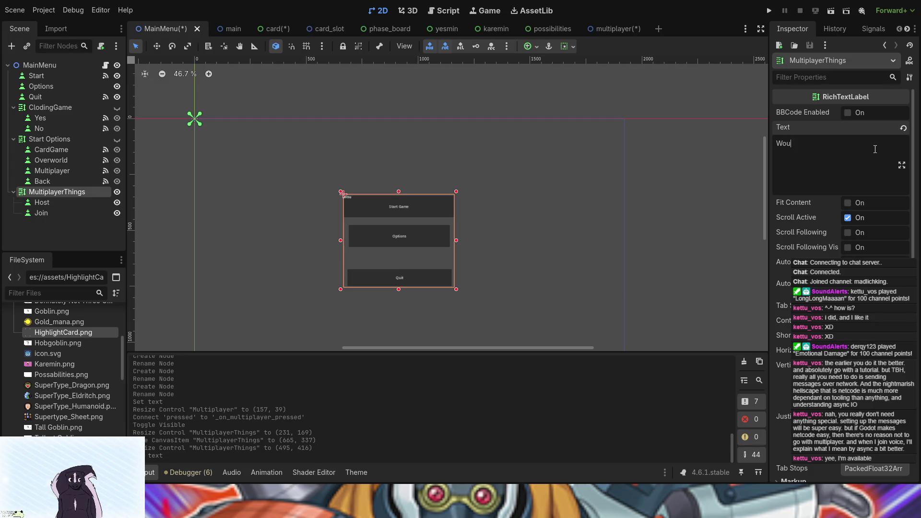
text(d you L)
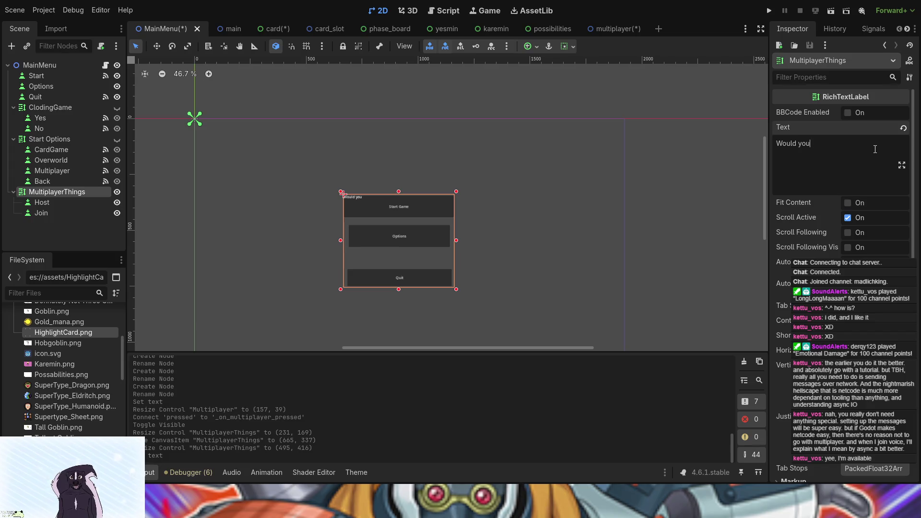
text(ike T)
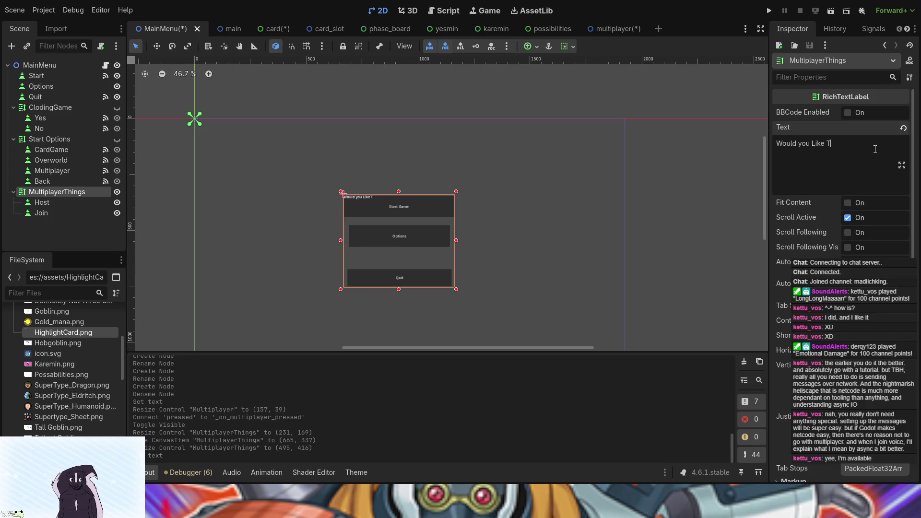
text(o)
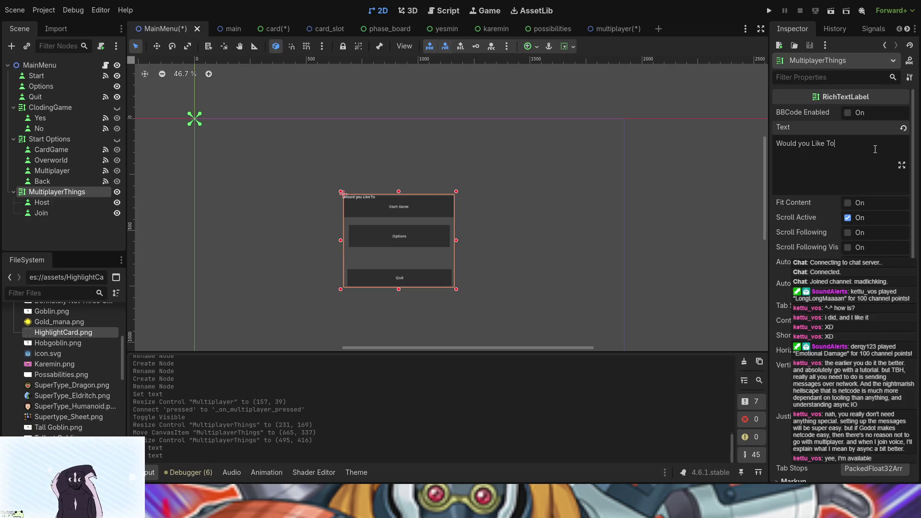
text(:)
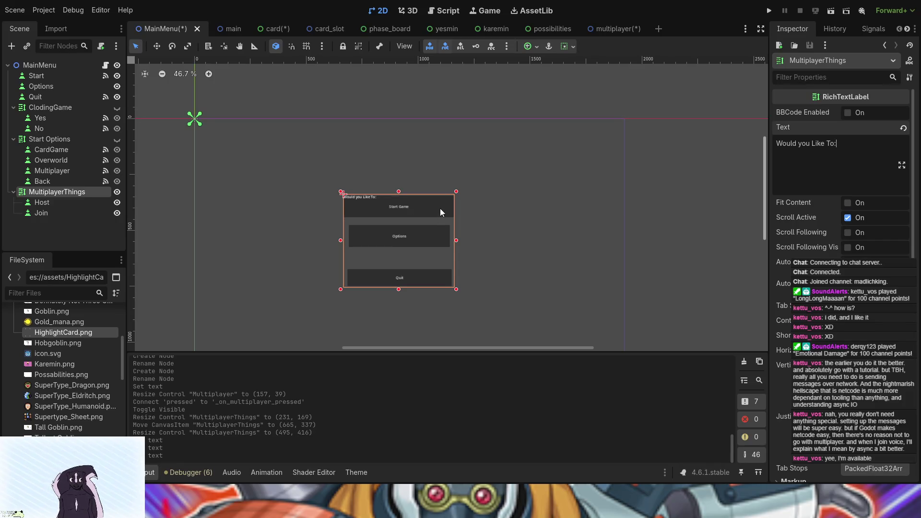
scroll(839, 191, down, 5)
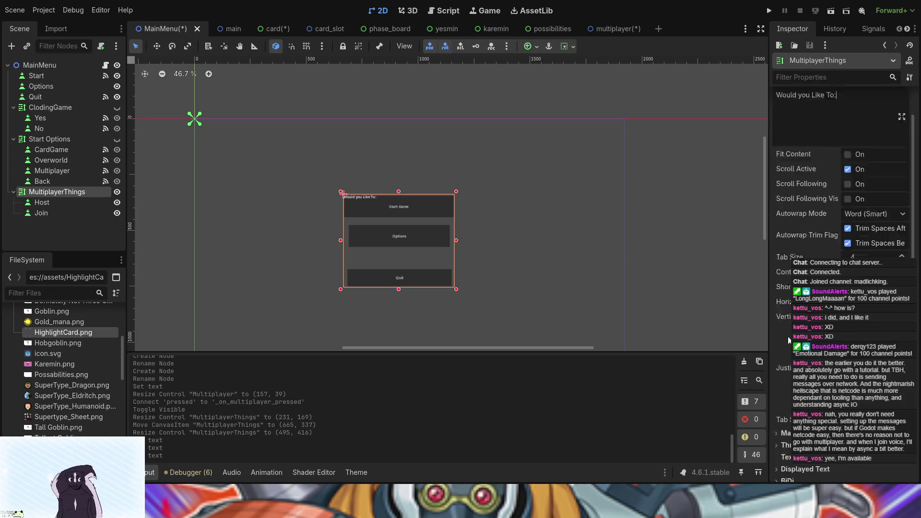
click(784, 267)
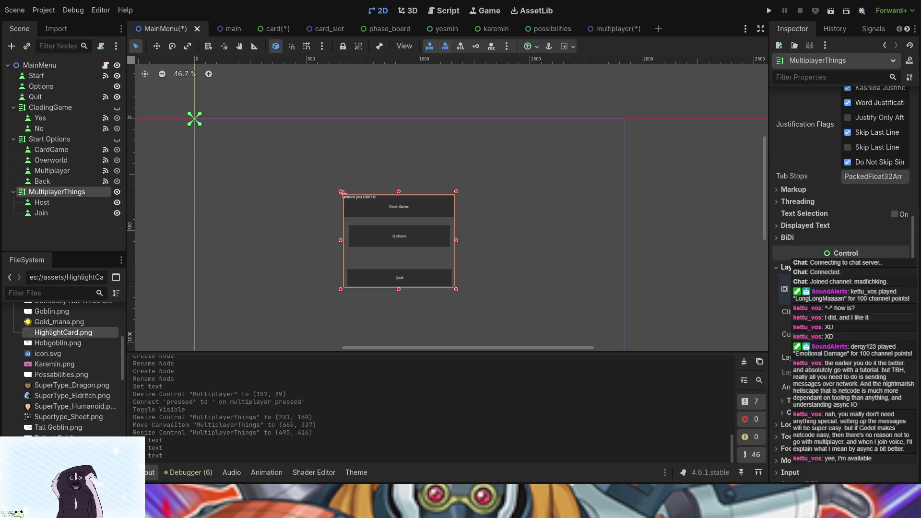
click(786, 267)
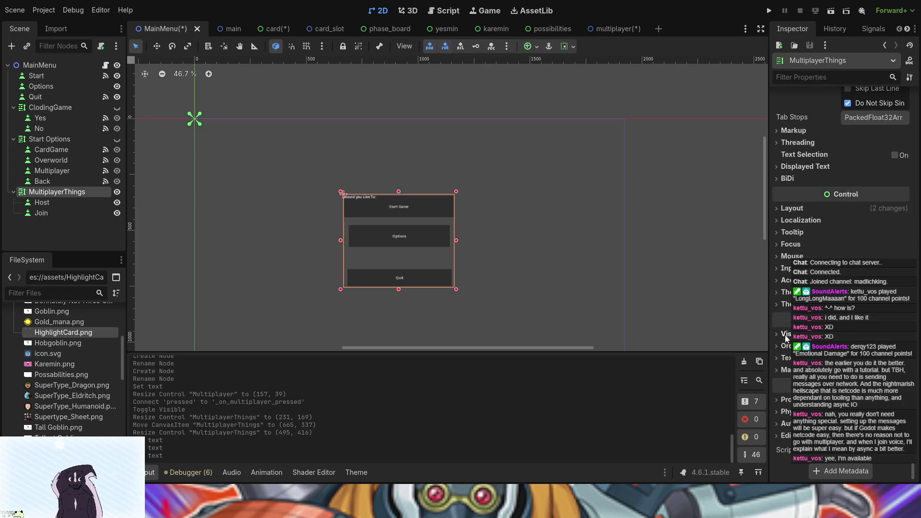
click(789, 292)
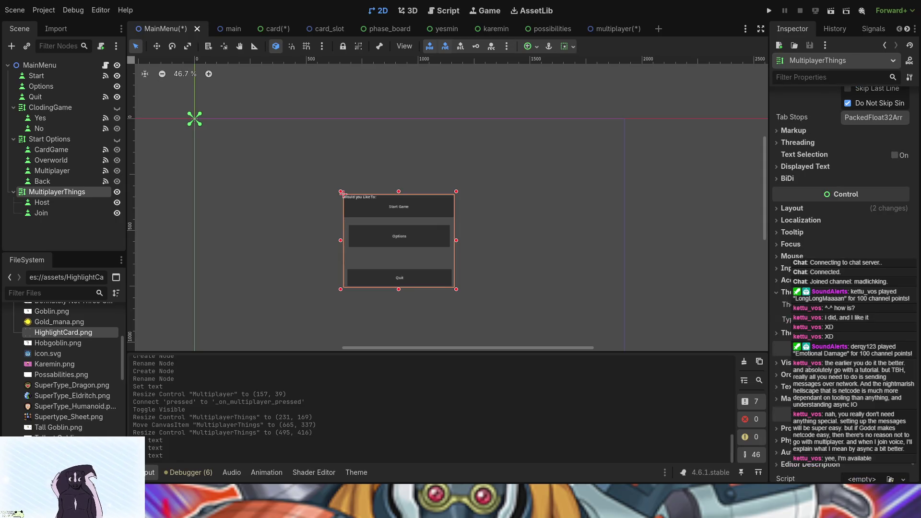
click(785, 333)
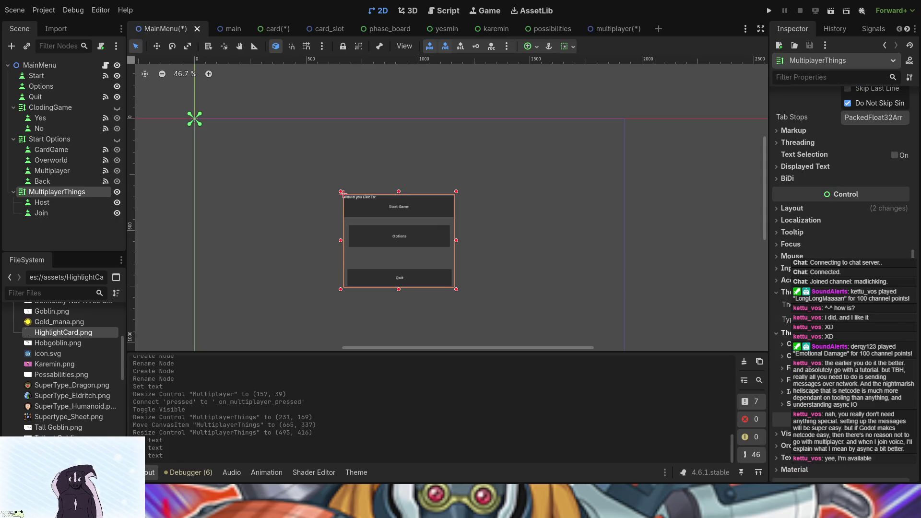
click(786, 368)
click(785, 368)
click(785, 379)
drag(873, 393, 920, 393)
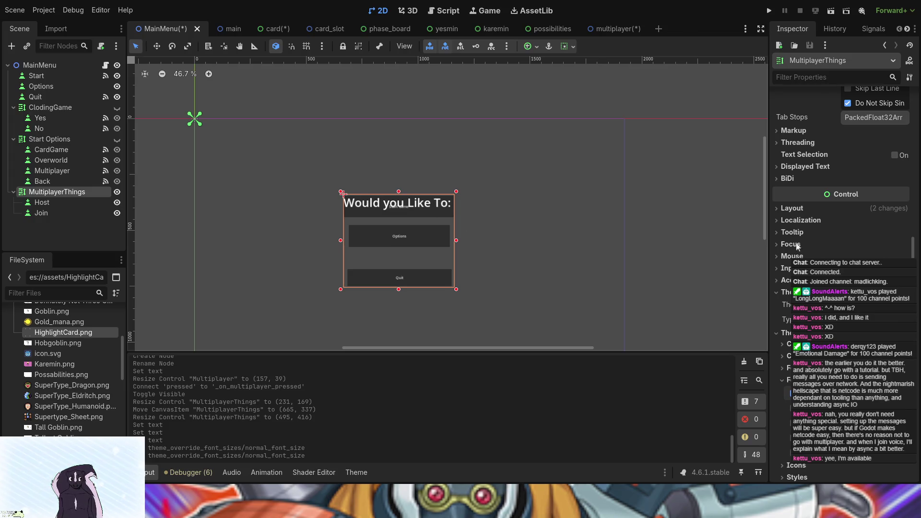
Step: Add 'Or' on a lower line and move the Host button down into the box
scroll(846, 145, up, 10)
click(848, 153)
key(Return)
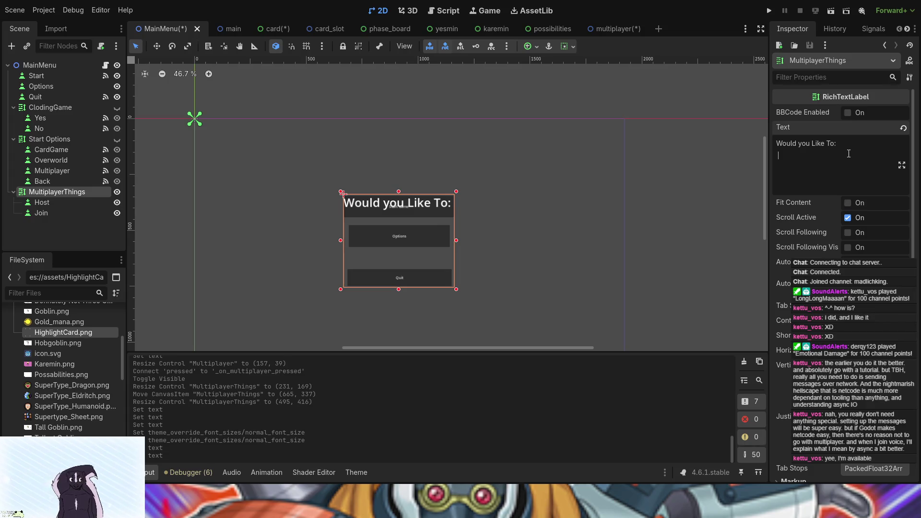
text(Or)
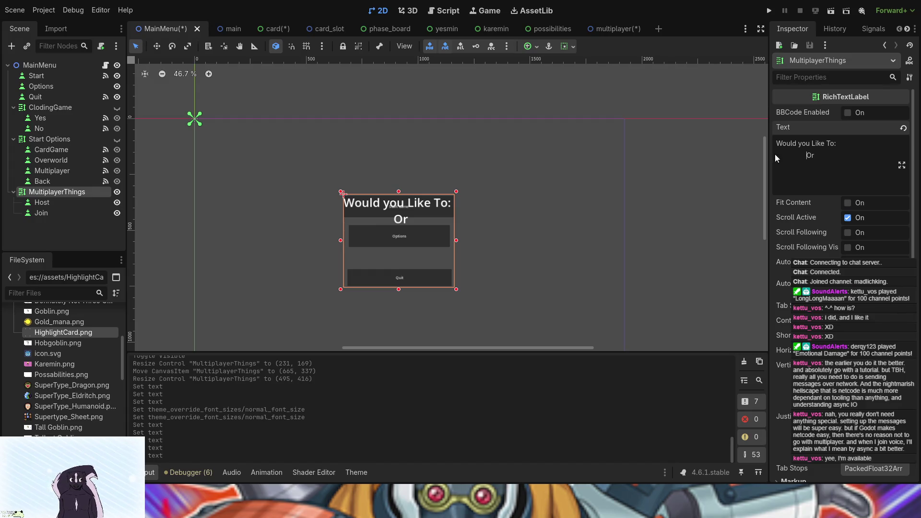
key(Return)
key(Return)
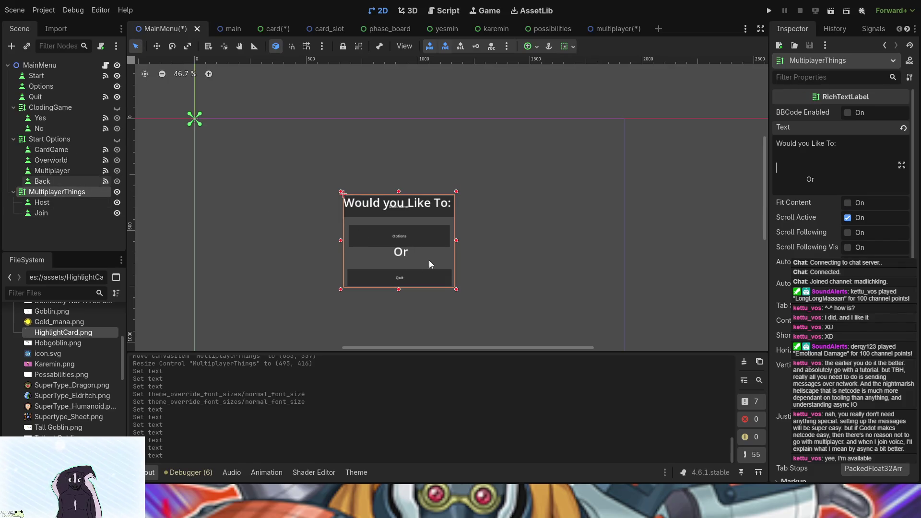
click(41, 202)
mouse_move(358, 207)
mouse_down()
mouse_move(369, 218)
mouse_move(378, 206)
mouse_move(371, 250)
mouse_up()
Step: Caption the Host button 'Host' and enable an enlarged font size override
click(803, 144)
text(Host)
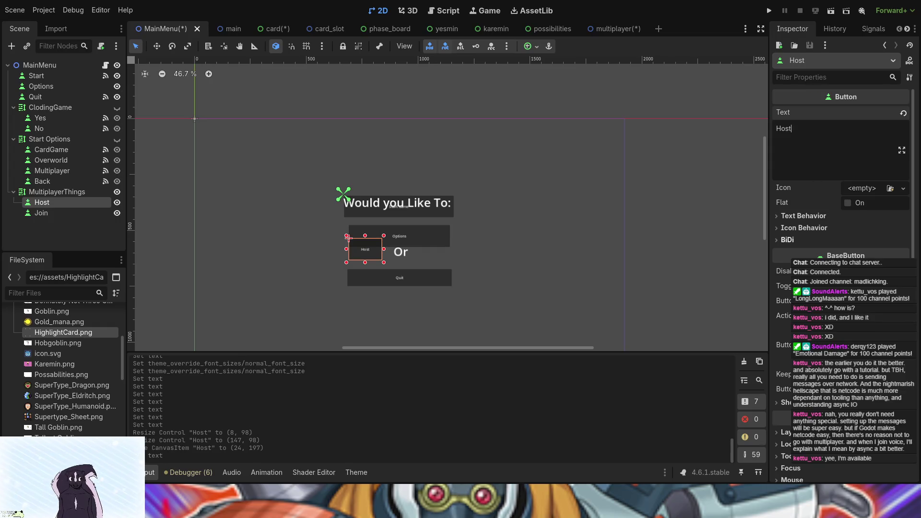
scroll(803, 145, down, 5)
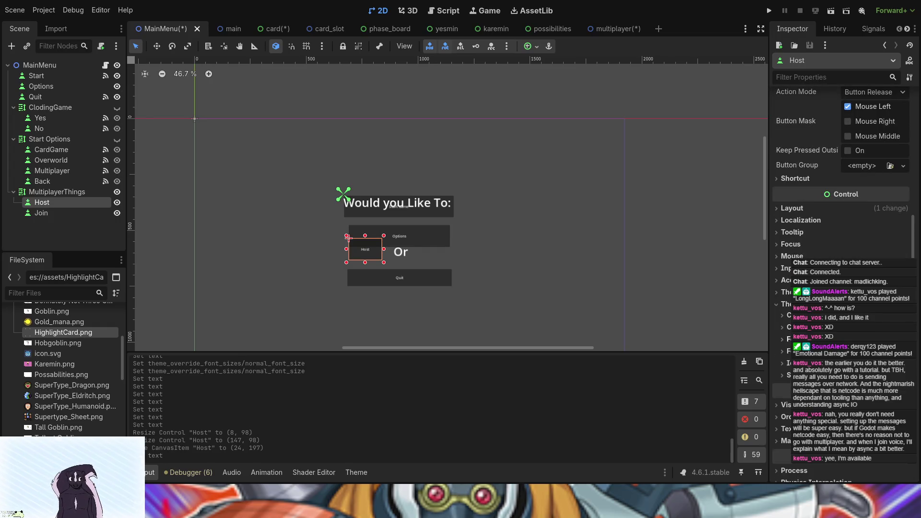
click(787, 351)
click(789, 364)
drag(864, 364, 902, 364)
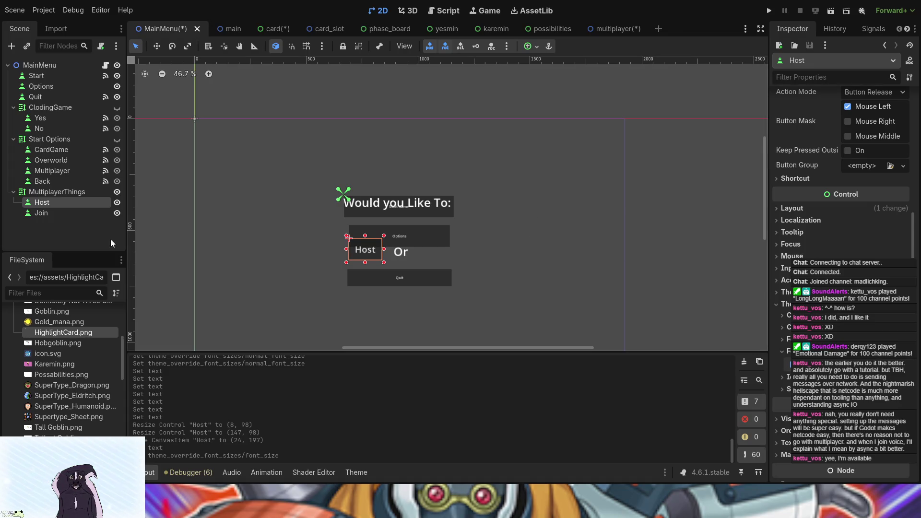
click(62, 214)
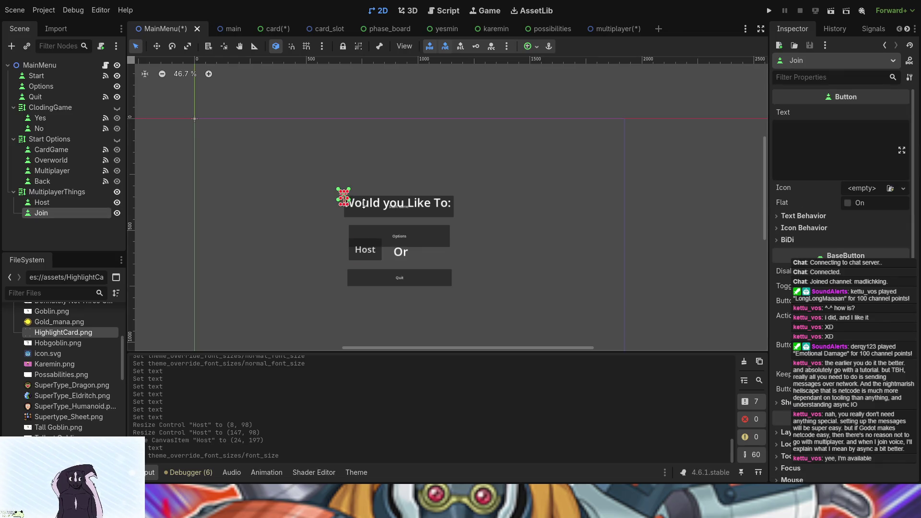
Step: Widen the Join button and review Host's theme overrides
mouse_move(349, 197)
mouse_down()
mouse_move(369, 198)
mouse_move(359, 212)
mouse_move(363, 248)
mouse_move(383, 260)
mouse_move(434, 255)
mouse_up()
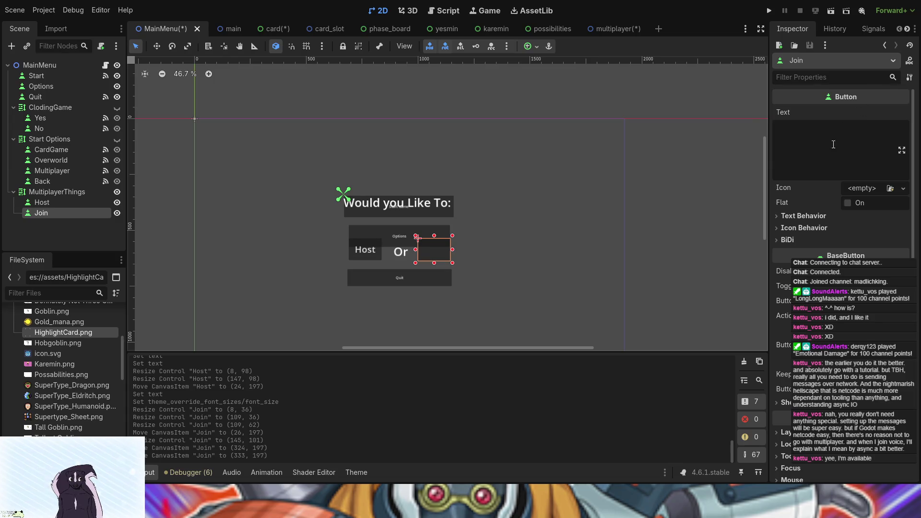
click(349, 238)
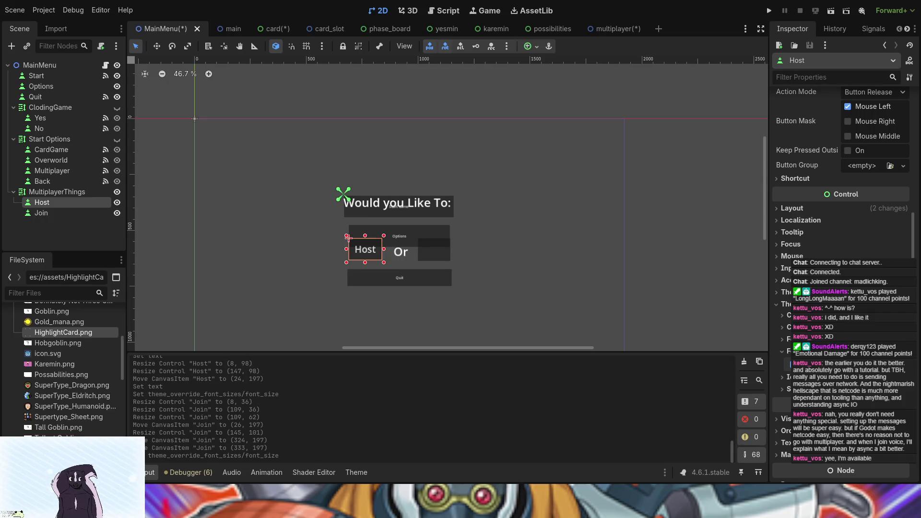
click(787, 327)
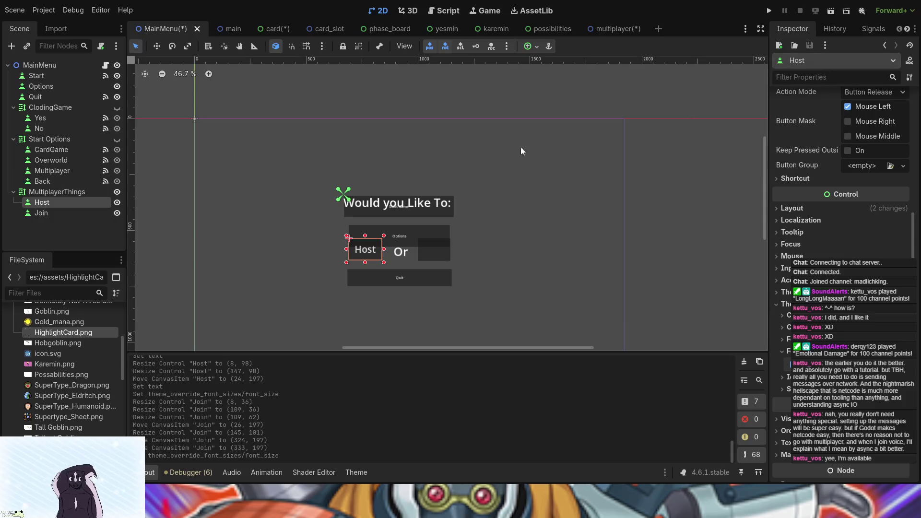
Step: Caption the Join button 'Join' and enable a larger font size override
click(440, 255)
click(823, 152)
text(Join)
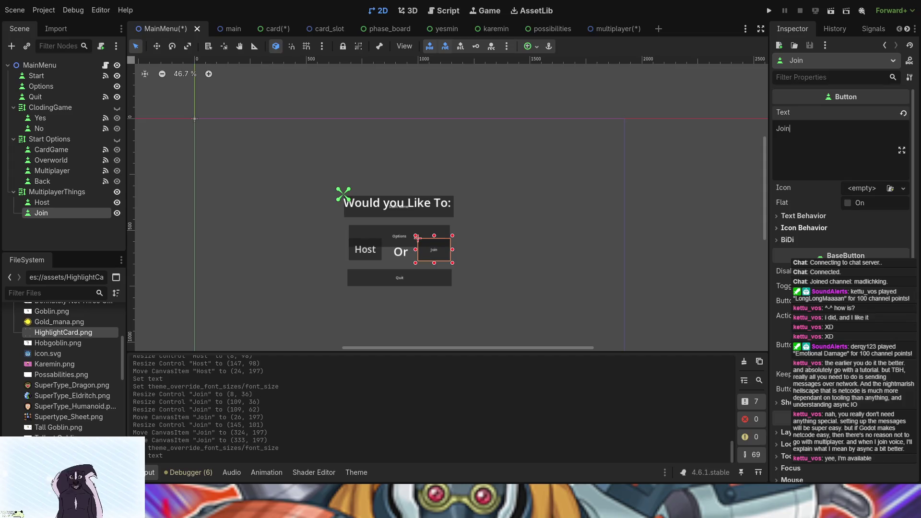
scroll(842, 158, down, 5)
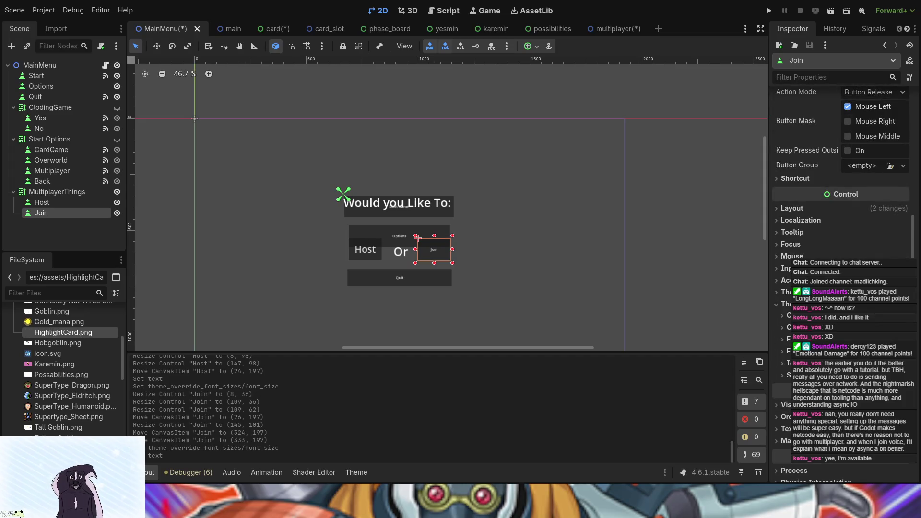
click(787, 339)
click(783, 339)
click(786, 350)
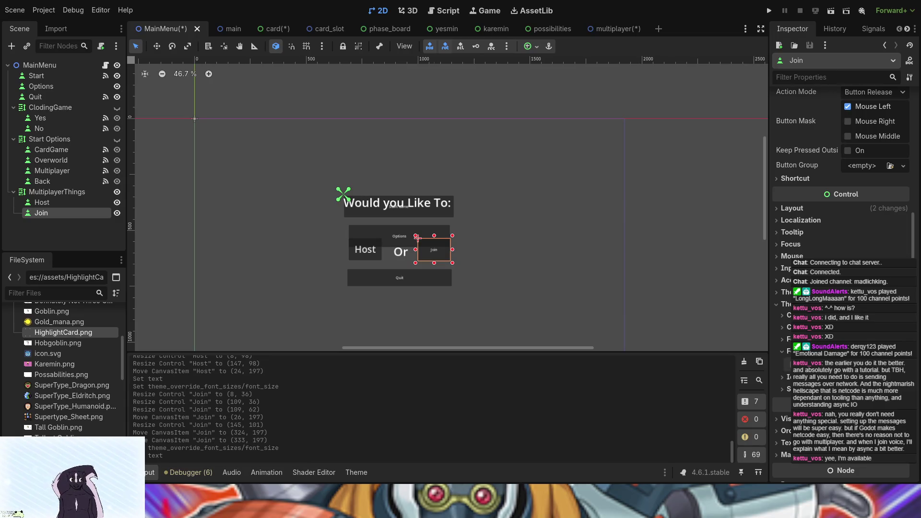
click(790, 365)
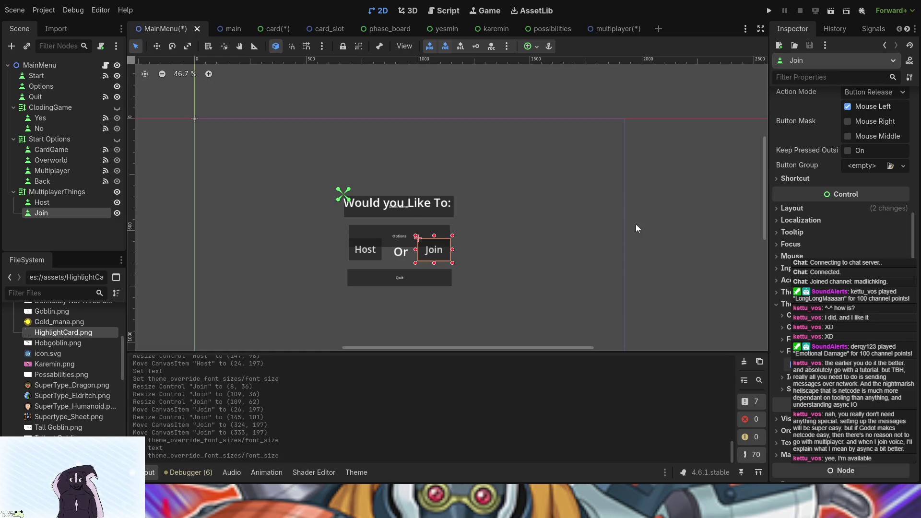
click(619, 230)
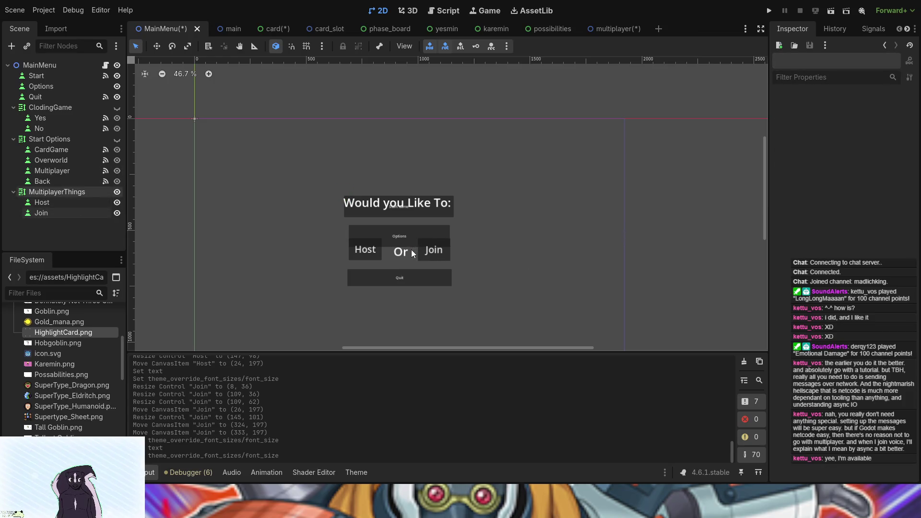
click(56, 192)
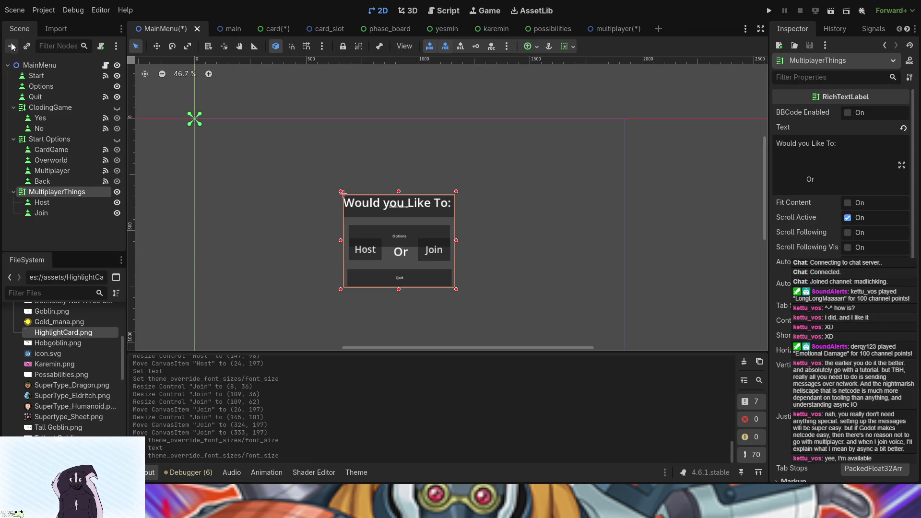
Step: Add a new Button under MultiplayerThings, sized and placed beneath Host and Join
key(ctrl+a)
key(Return)
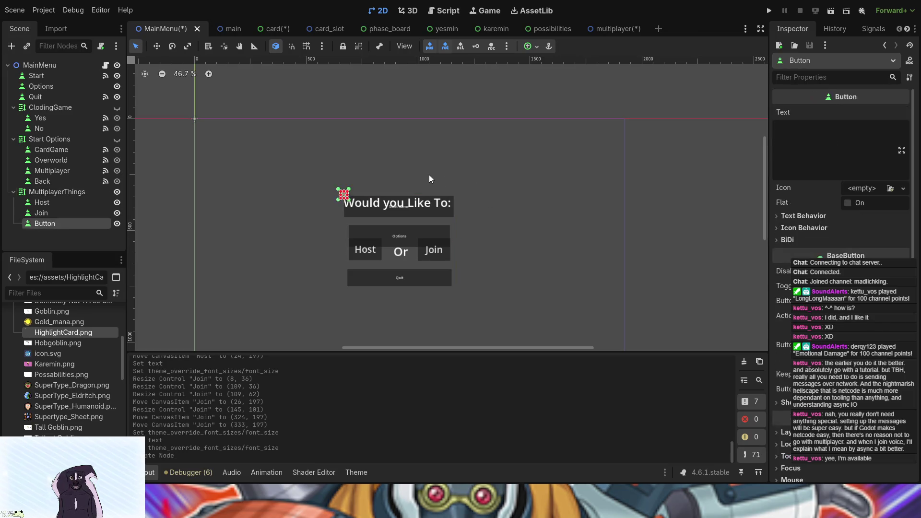
mouse_move(349, 195)
mouse_down()
mouse_move(391, 199)
mouse_move(365, 229)
mouse_move(365, 214)
mouse_up()
drag(371, 205, 404, 276)
Step: Label the new button 'Changed My Mind' and trim its height
click(827, 147)
text(Changed)
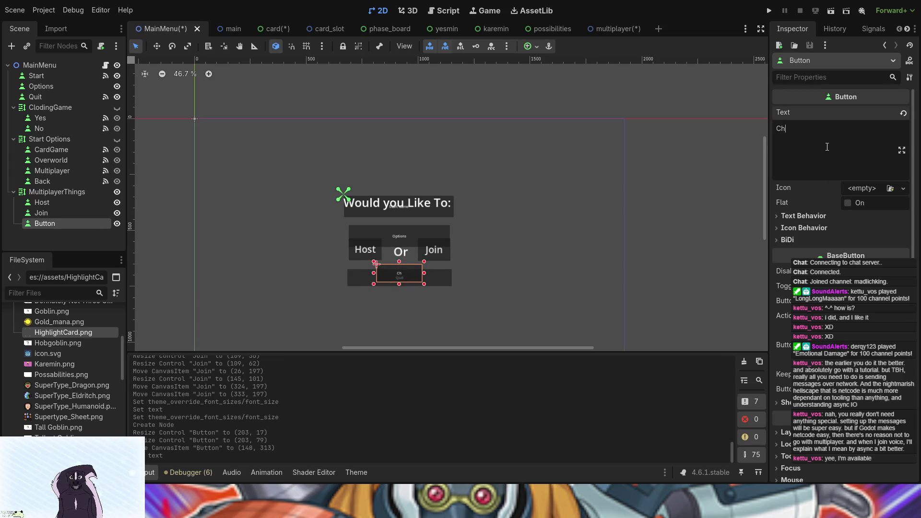
text( m)
key(BackSpace)
text(My Mind)
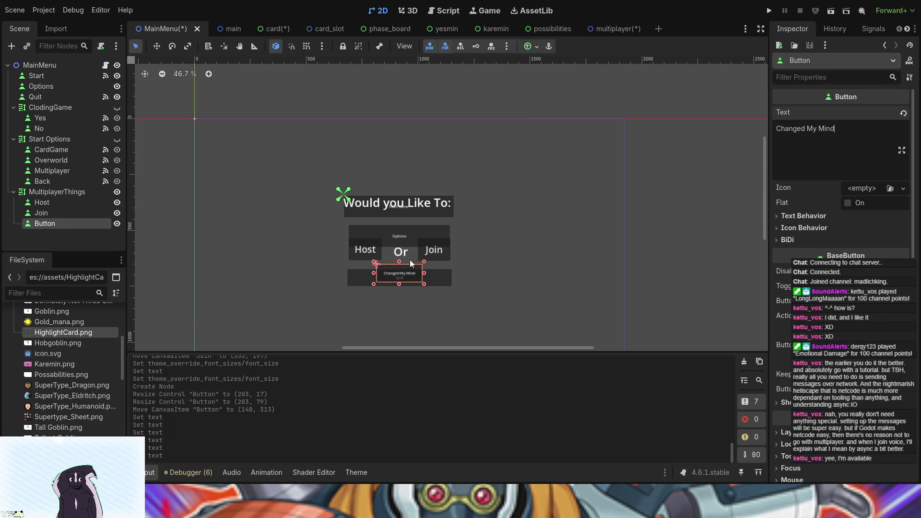
drag(399, 261, 399, 265)
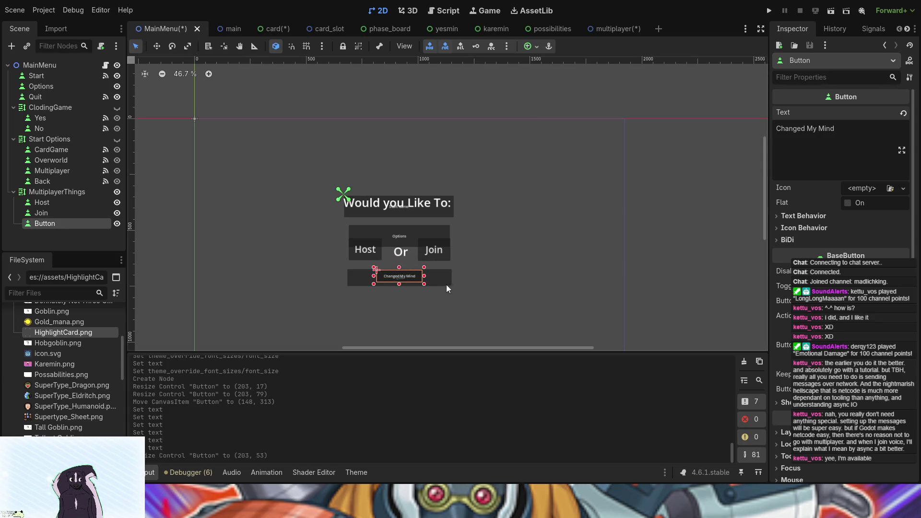
Step: Rename the new Button node to Changed
double_click(51, 222)
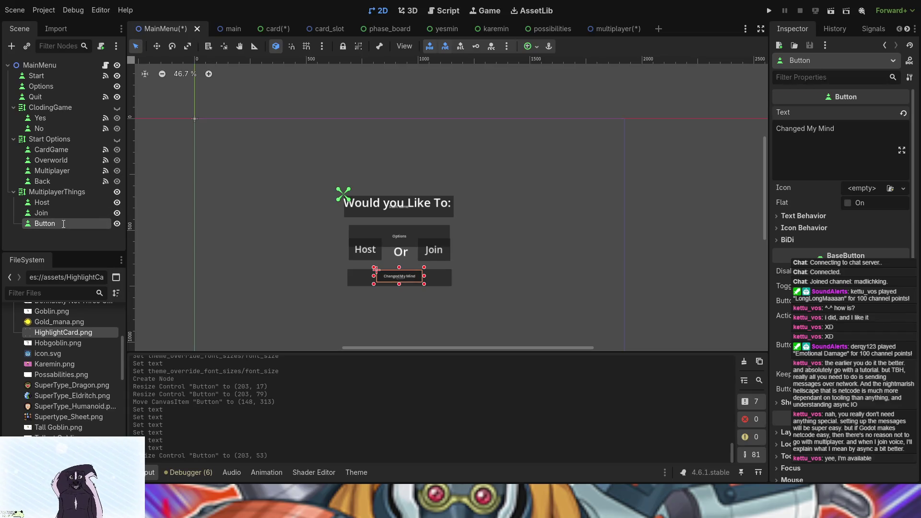
text(Changed)
key(Return)
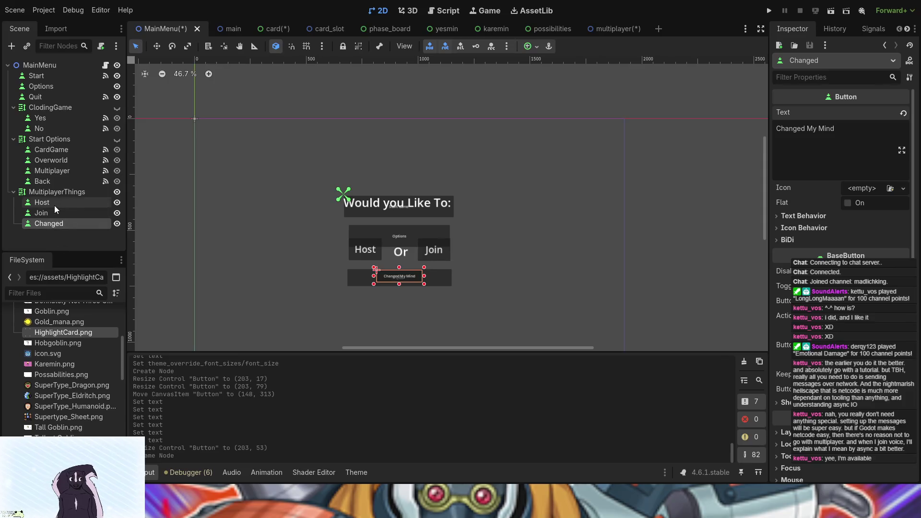
click(54, 205)
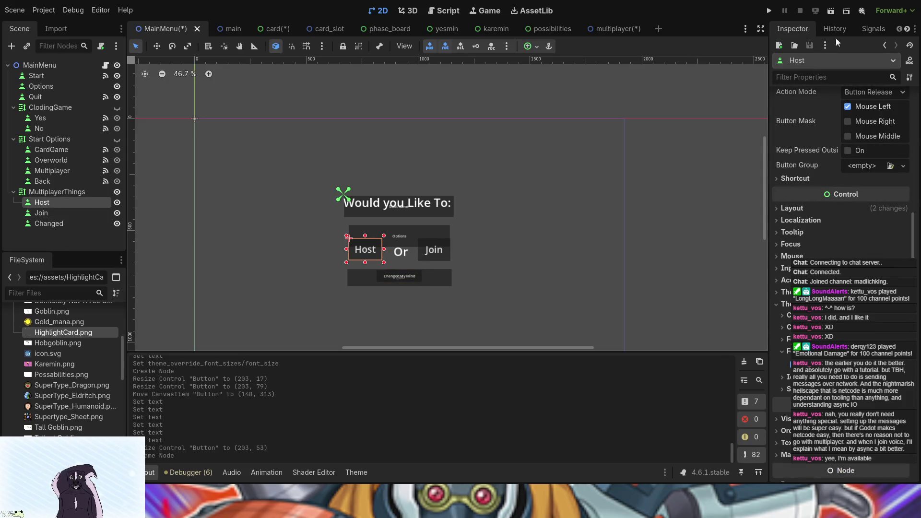
Step: Connect Host's pressed() signal to a new _on_host_pressed handler in MainMenu.gd
click(881, 30)
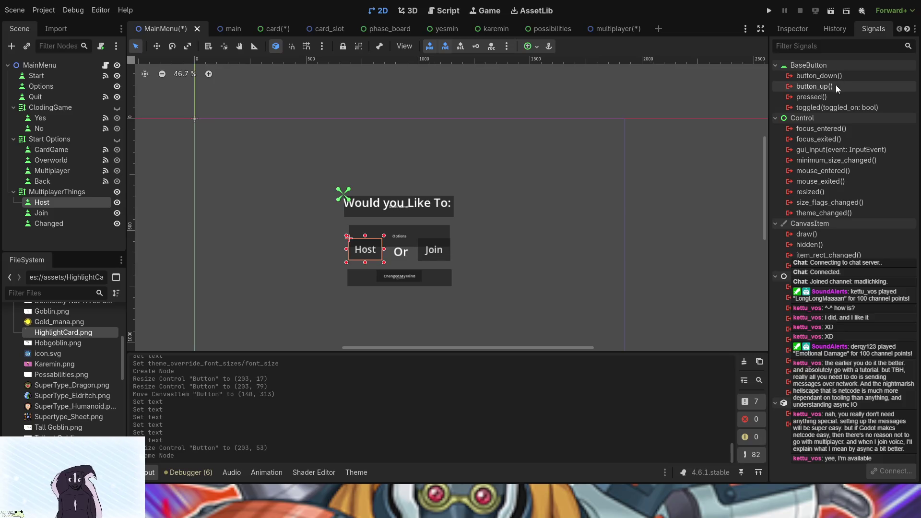
click(824, 96)
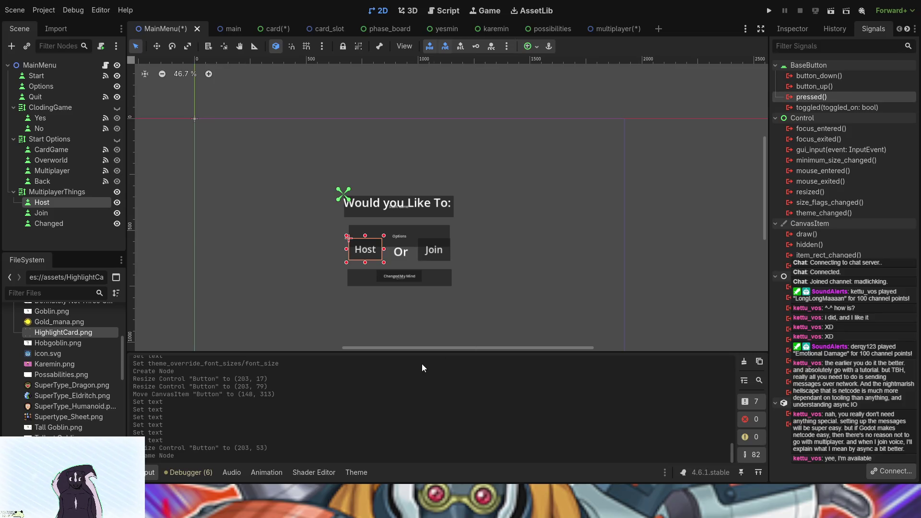
key(Return)
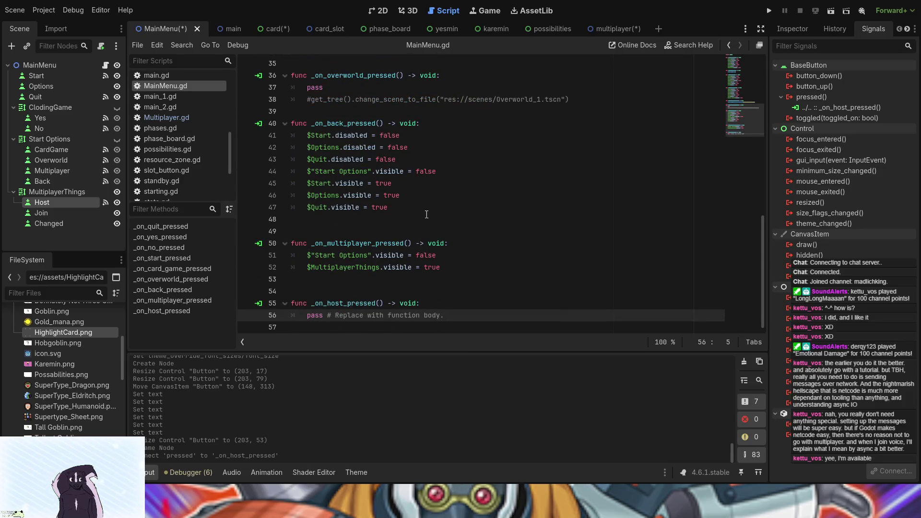
drag(444, 317, 308, 317)
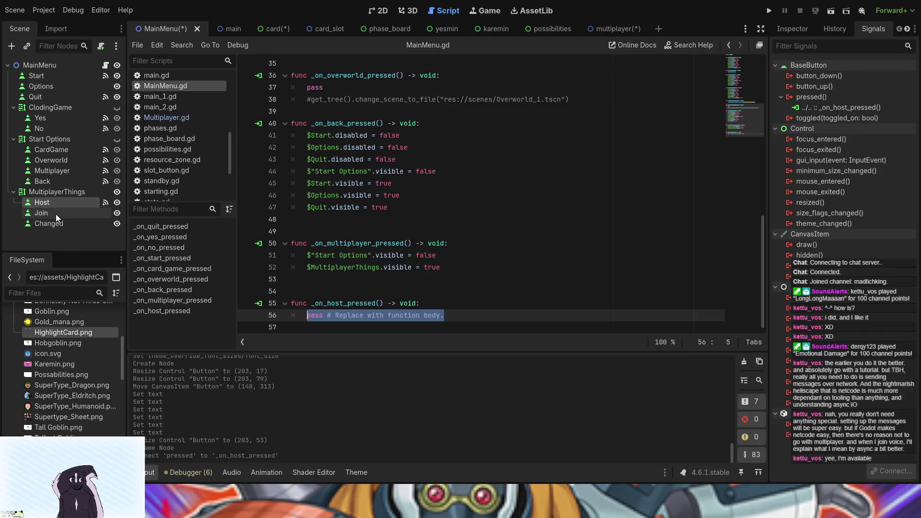
click(612, 36)
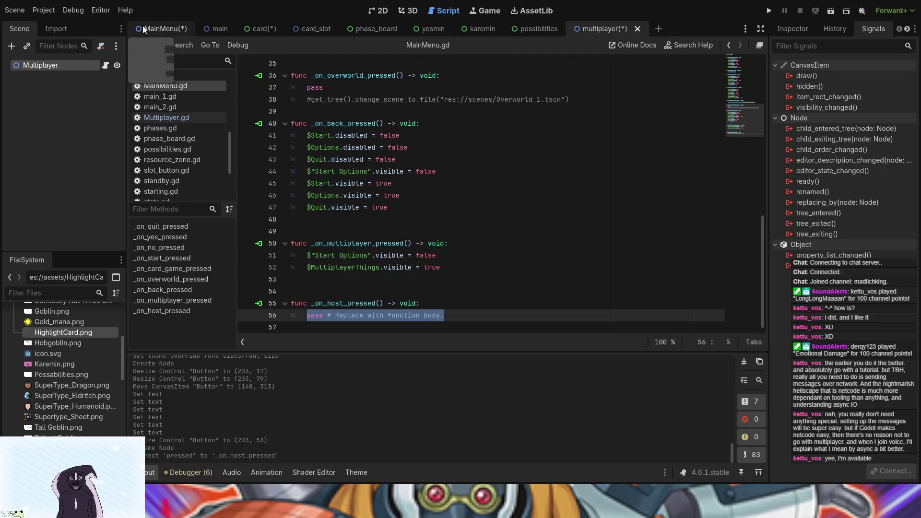
Step: Delete the _on_host_pressed function and remove Host's pressed signal connection
click(170, 29)
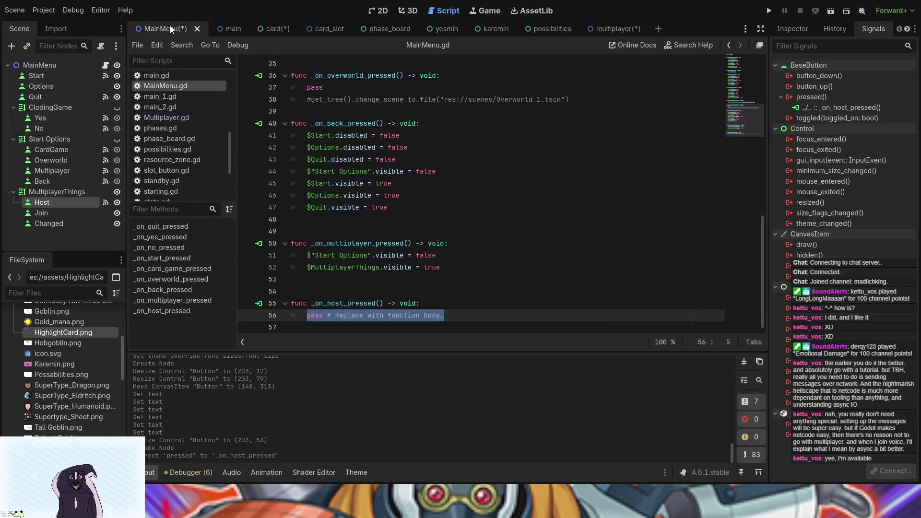
click(52, 214)
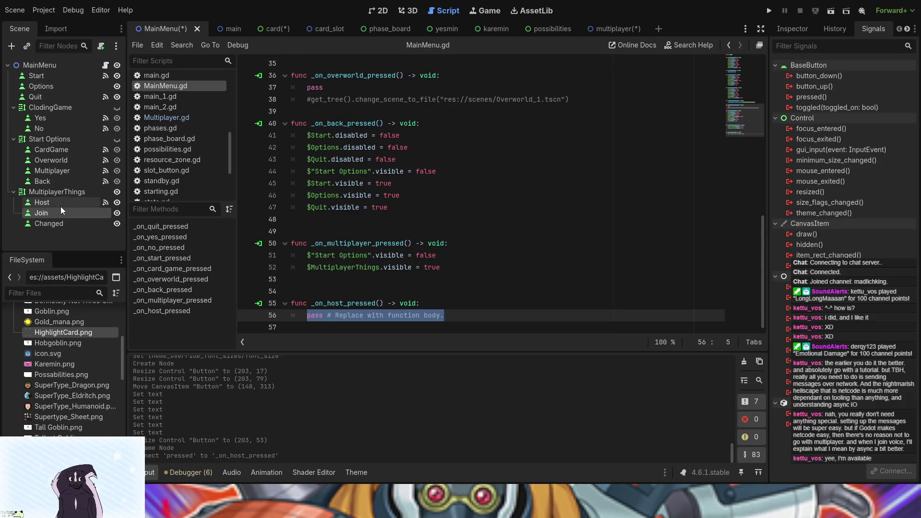
click(65, 193)
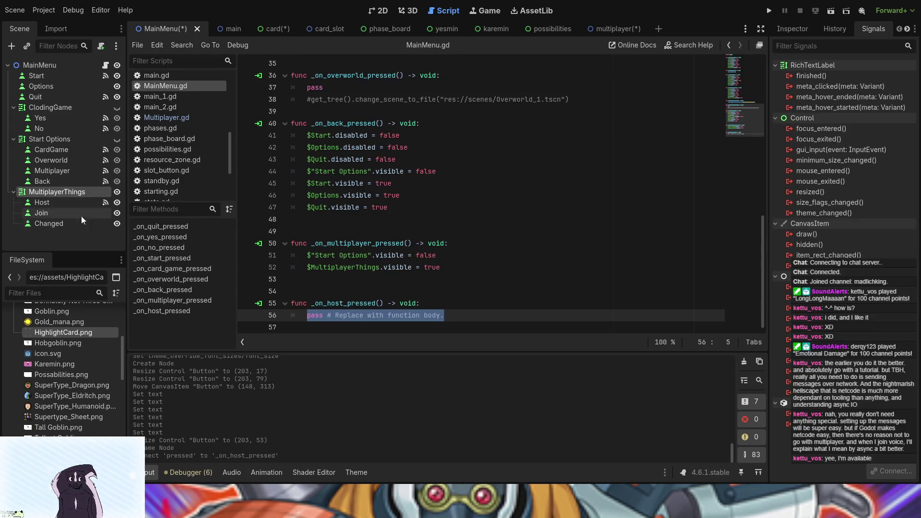
click(52, 202)
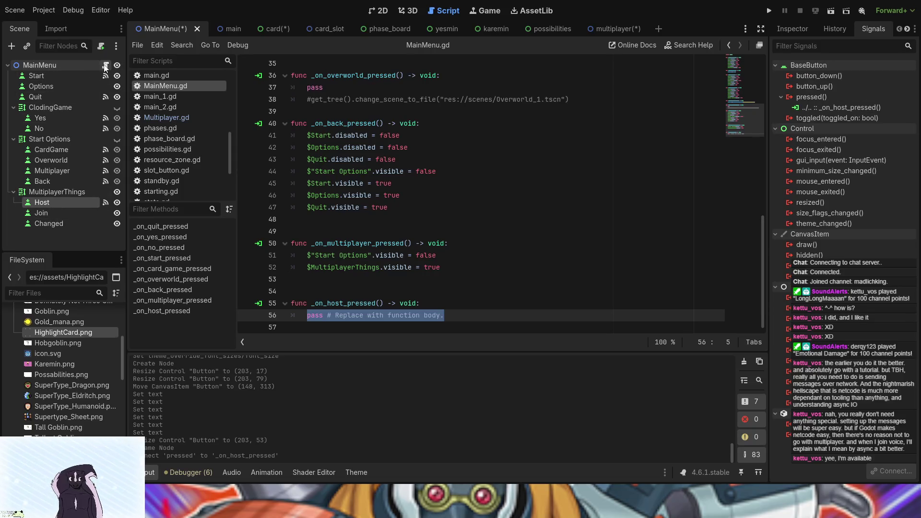
drag(476, 324, 286, 303)
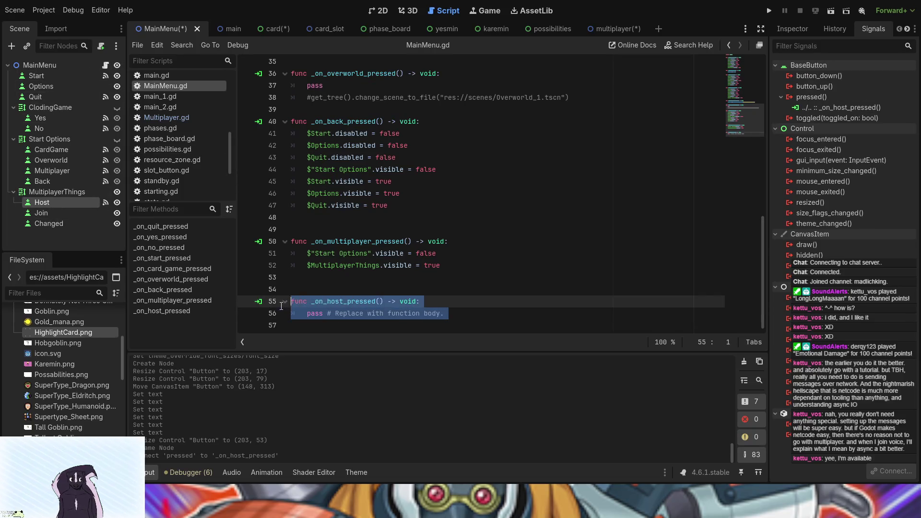
key(BackSpace)
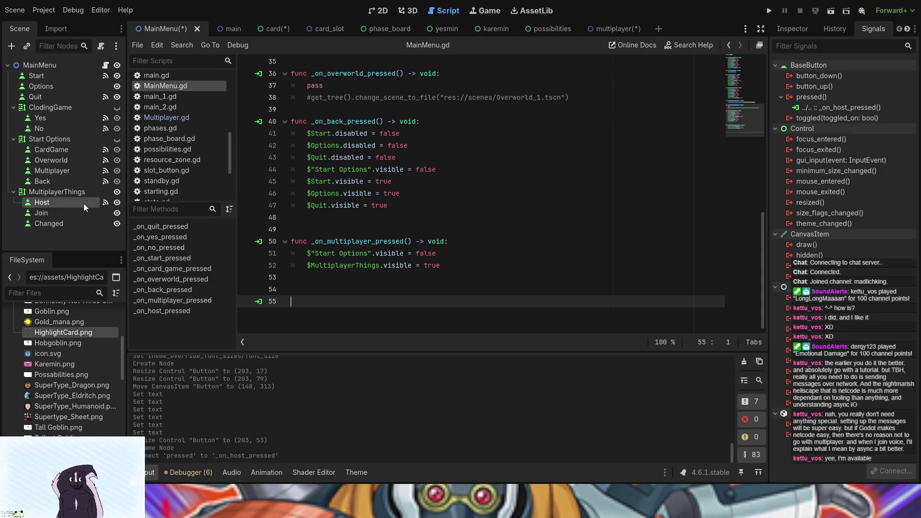
click(808, 108)
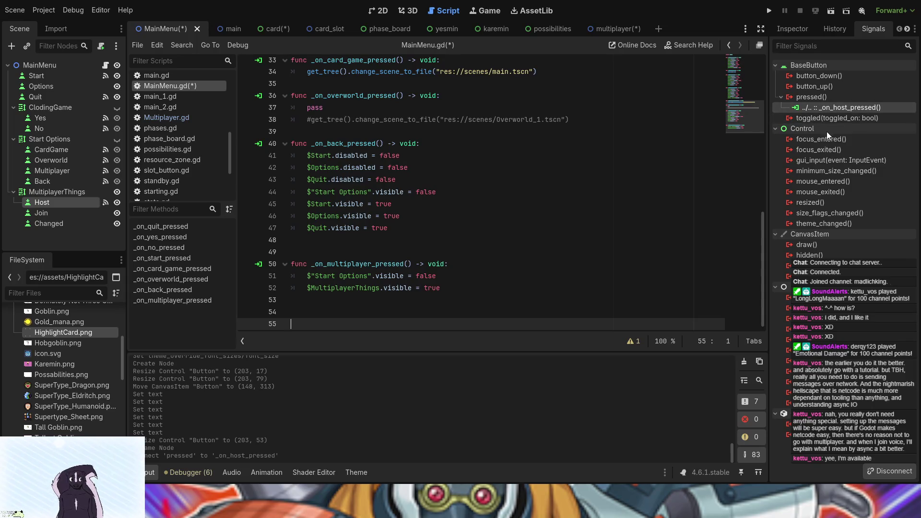
key(Delete)
Step: Cut MultiplayerThings from MainMenu and paste it under the Multiplayer root
click(83, 191)
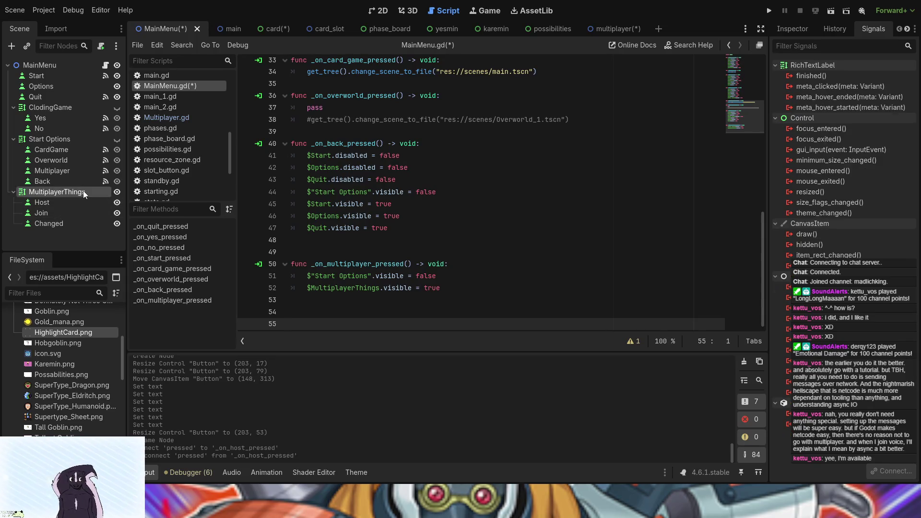
key(Delete)
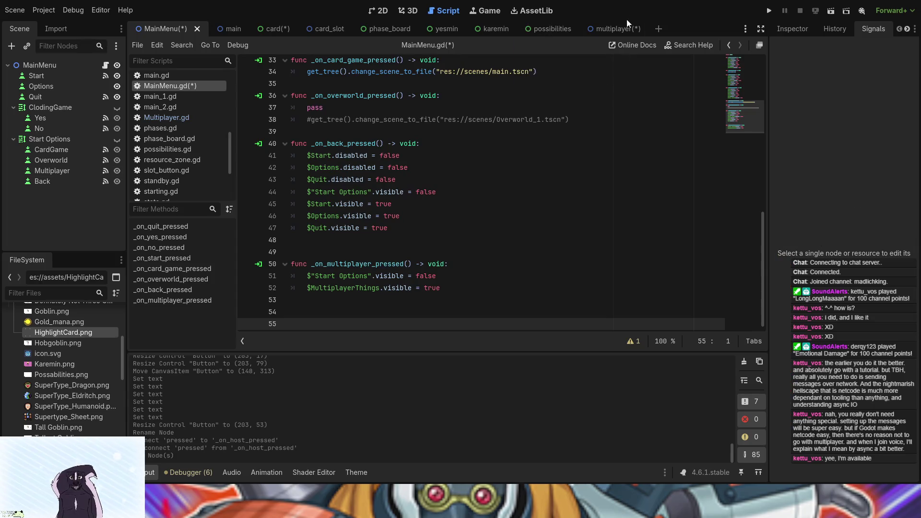
click(629, 25)
key(ctrl+v)
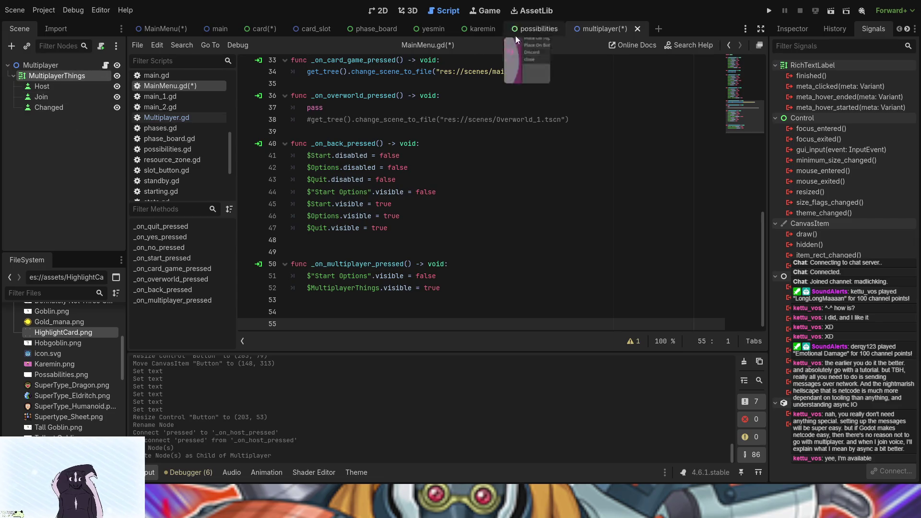
click(164, 28)
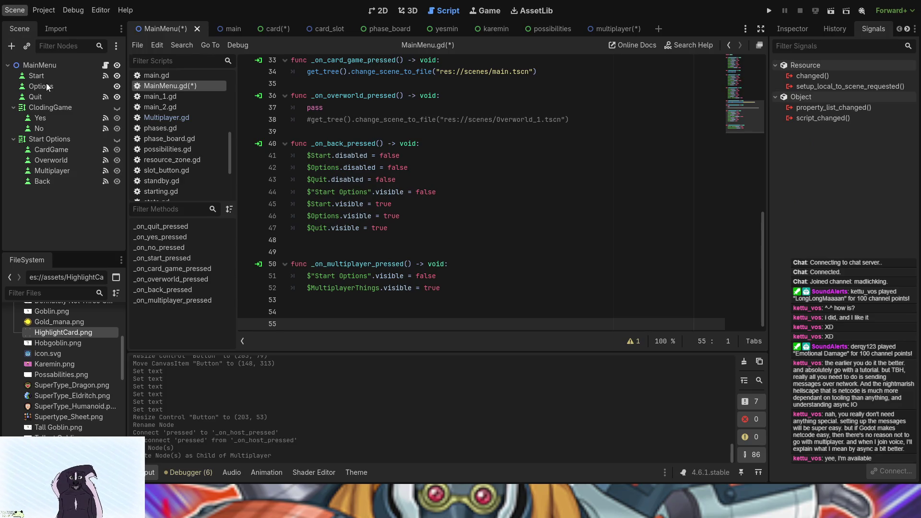
Step: Save MainMenu and delete the MultiplayerThings and Start Options visibility lines
key(ctrl+s)
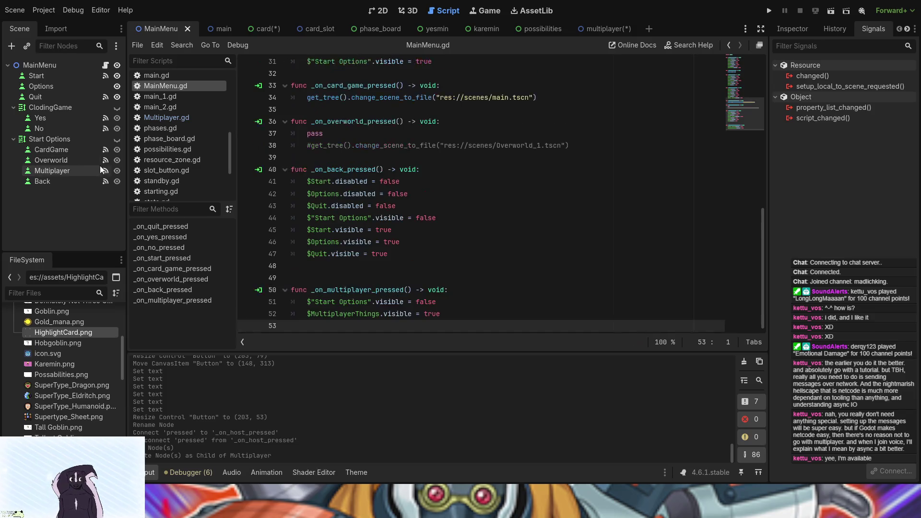
click(101, 170)
scroll(423, 226, up, 1)
scroll(408, 244, down, 1)
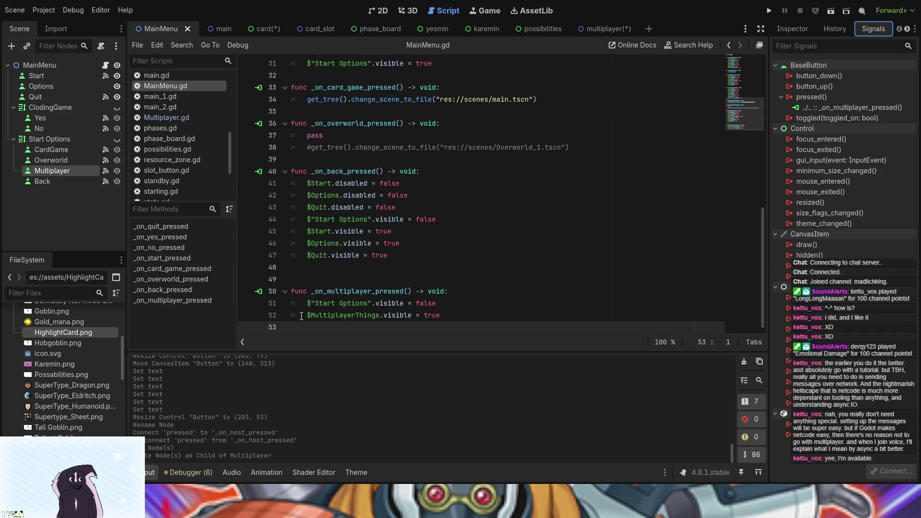
drag(305, 315, 452, 315)
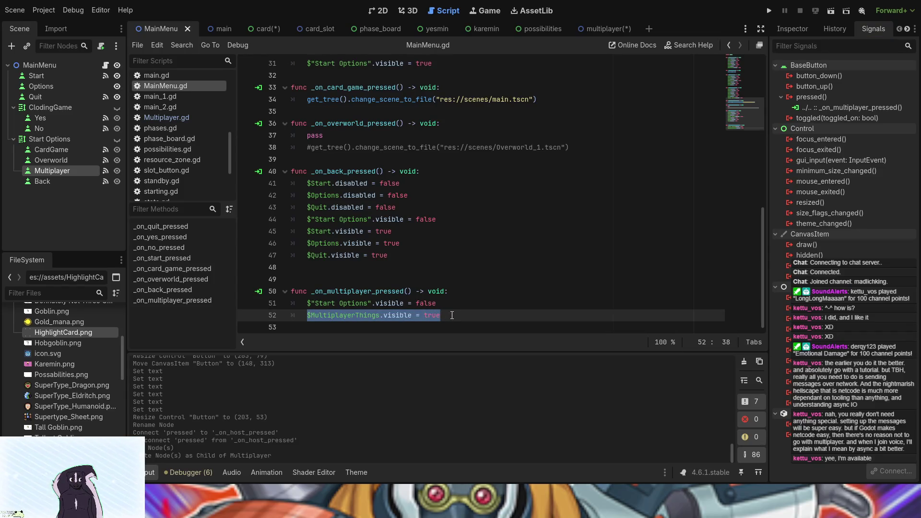
key(BackSpace)
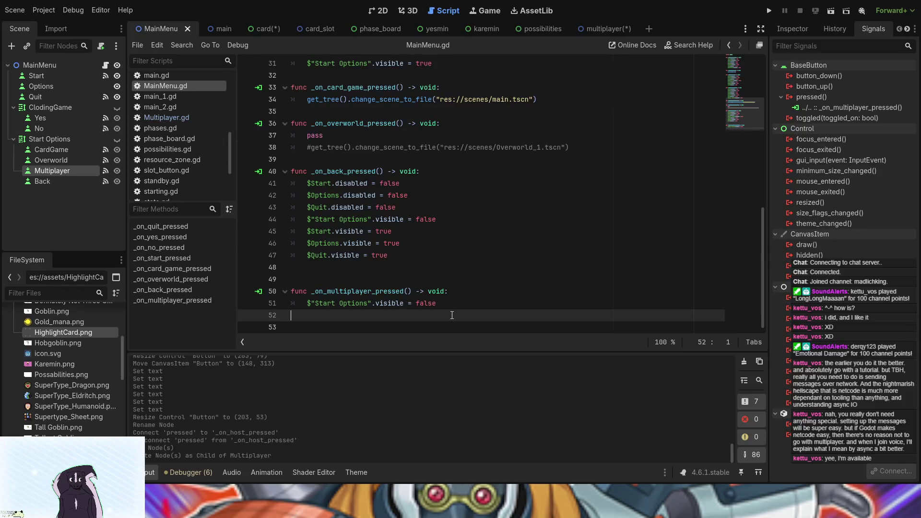
key(BackSpace)
key(BackSpace)
key(BackSpace)
key(BackSpace)
key(BackSpace)
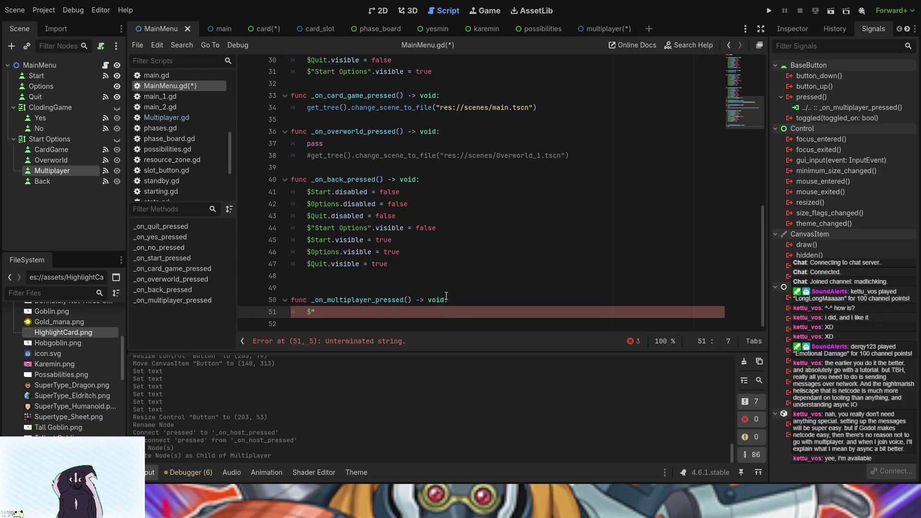
Step: Paste the change_scene_to_file call into _on_multiplayer_pressed, pointing it at multiplayer.tscn
scroll(412, 224, up, 1)
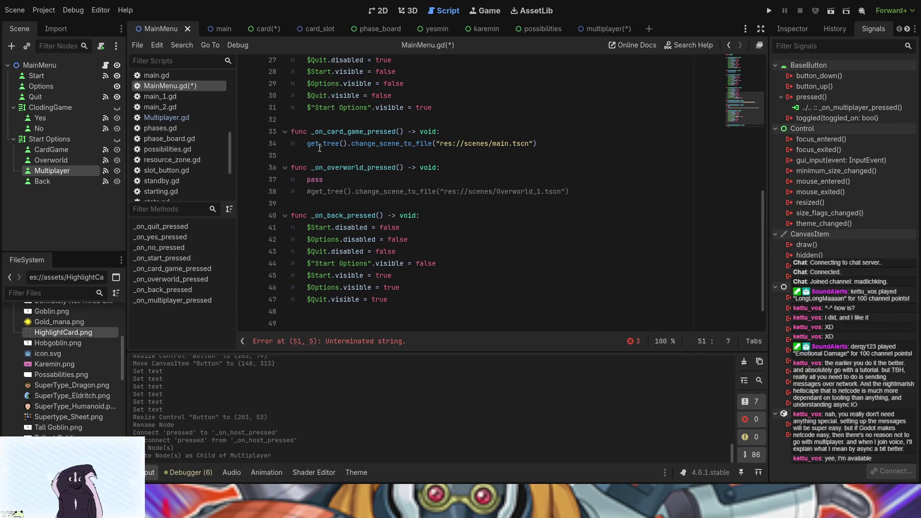
mouse_move(309, 144)
mouse_down()
mouse_move(454, 155)
mouse_move(538, 145)
mouse_up()
key(ctrl+c)
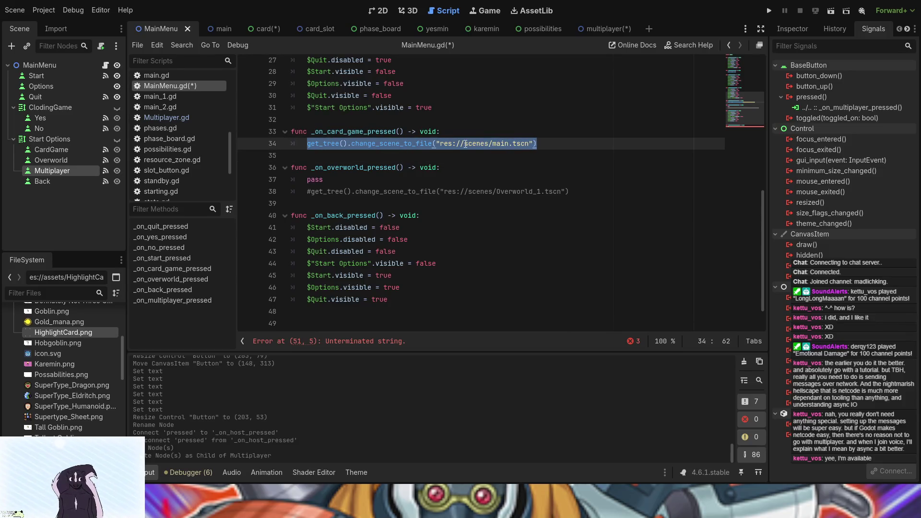
scroll(491, 211, down, 1)
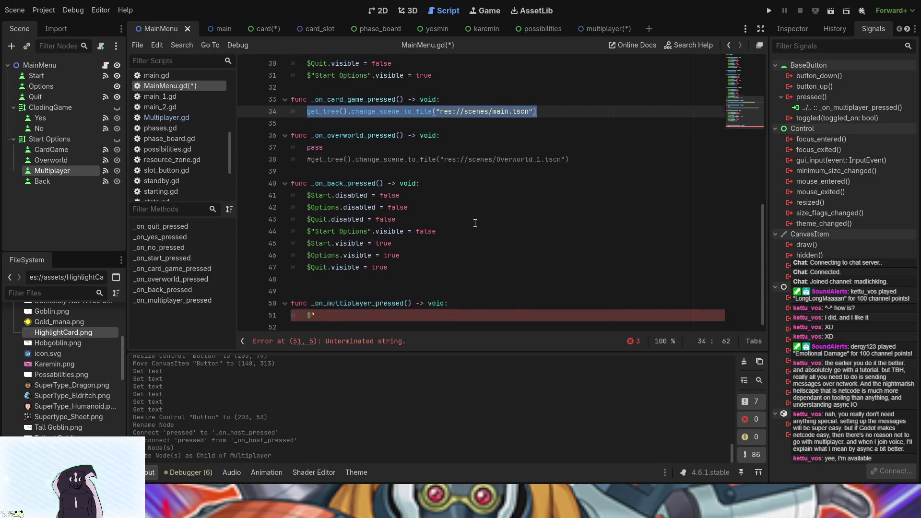
click(308, 316)
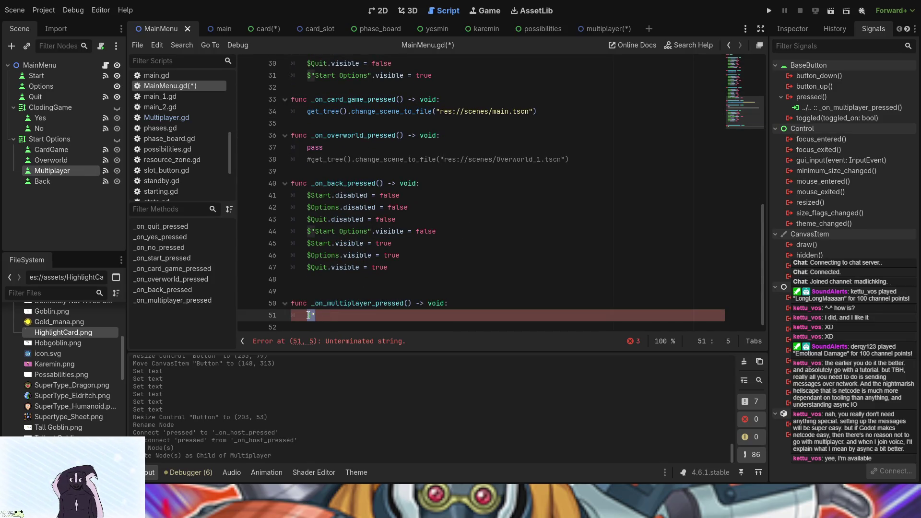
key(ctrl+v)
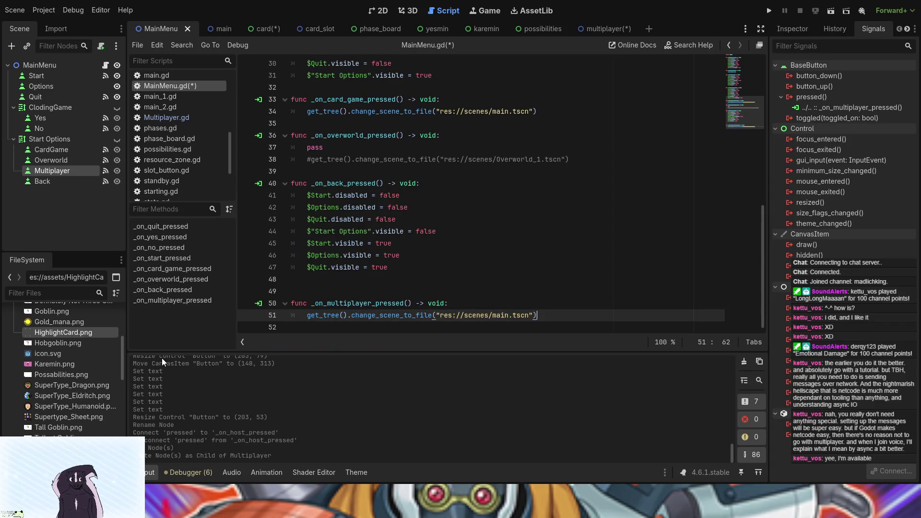
scroll(63, 363, down, 10)
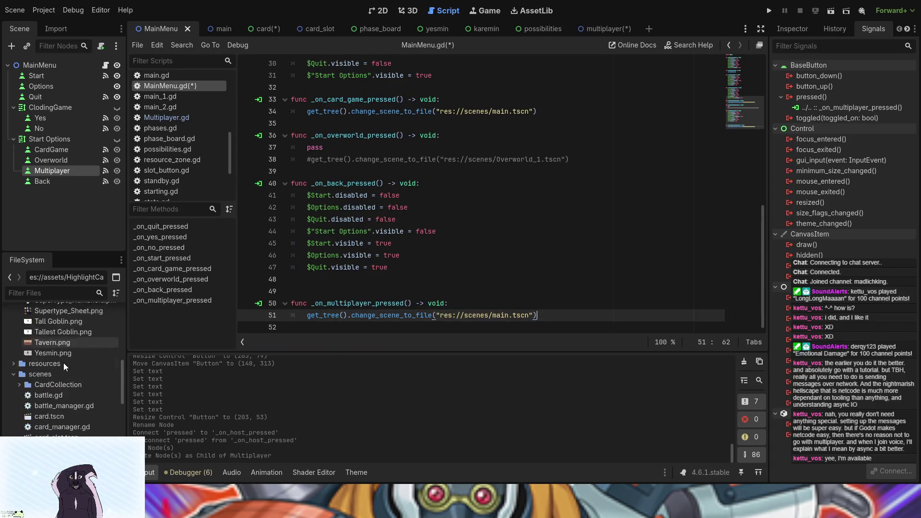
scroll(63, 370, up, 5)
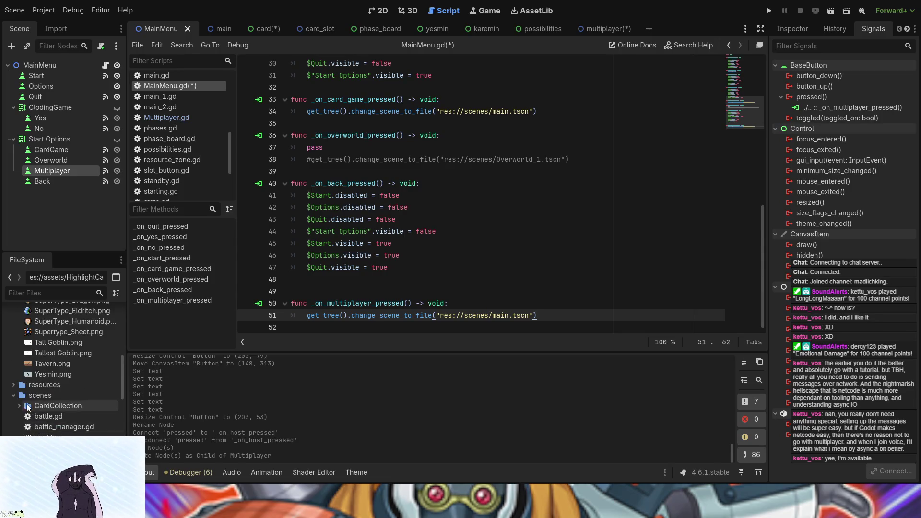
scroll(64, 369, down, 5)
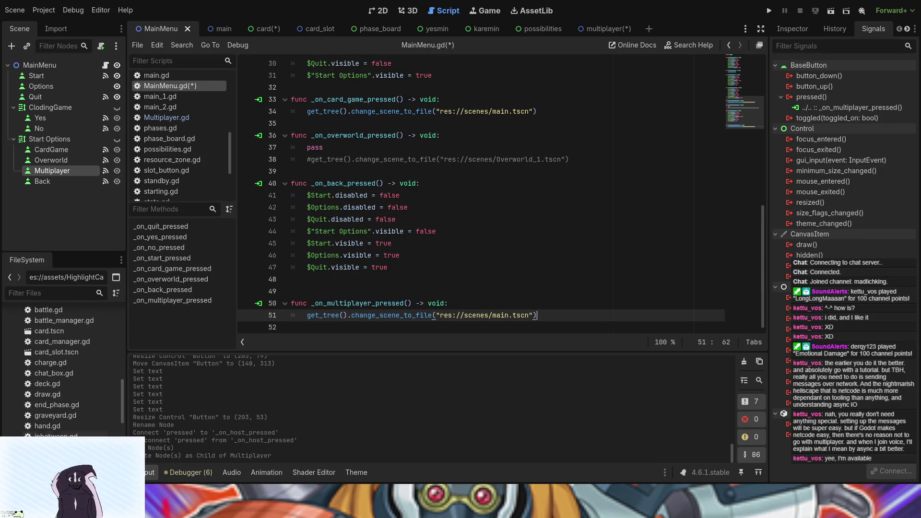
scroll(64, 370, down, 3)
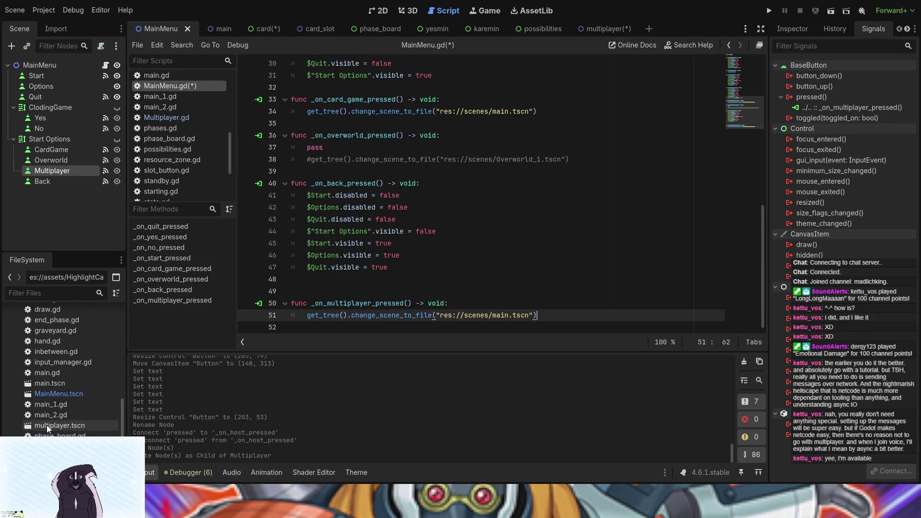
drag(533, 317, 438, 319)
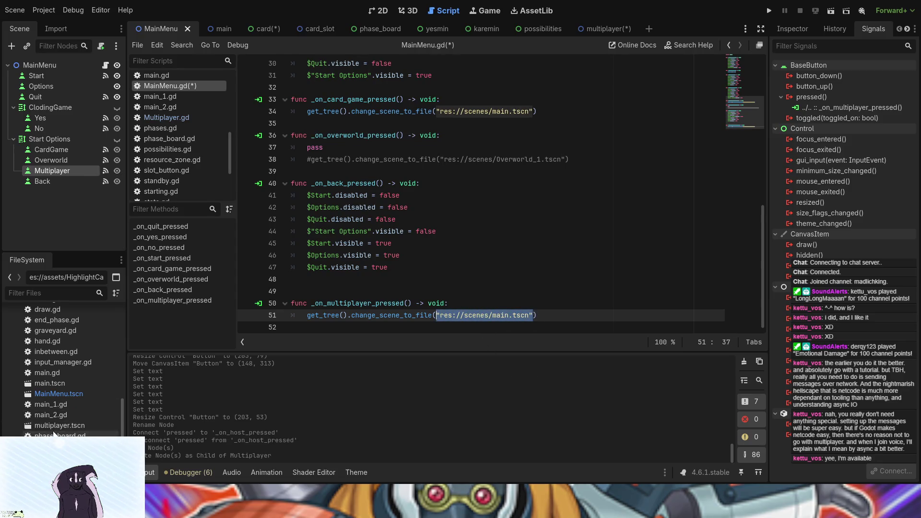
mouse_move(53, 426)
mouse_down()
mouse_move(372, 368)
mouse_move(490, 314)
mouse_up()
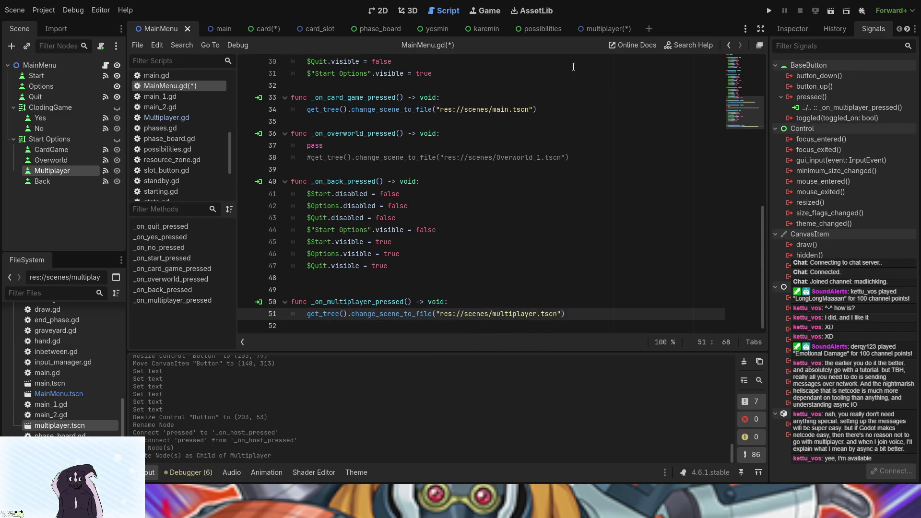
click(598, 28)
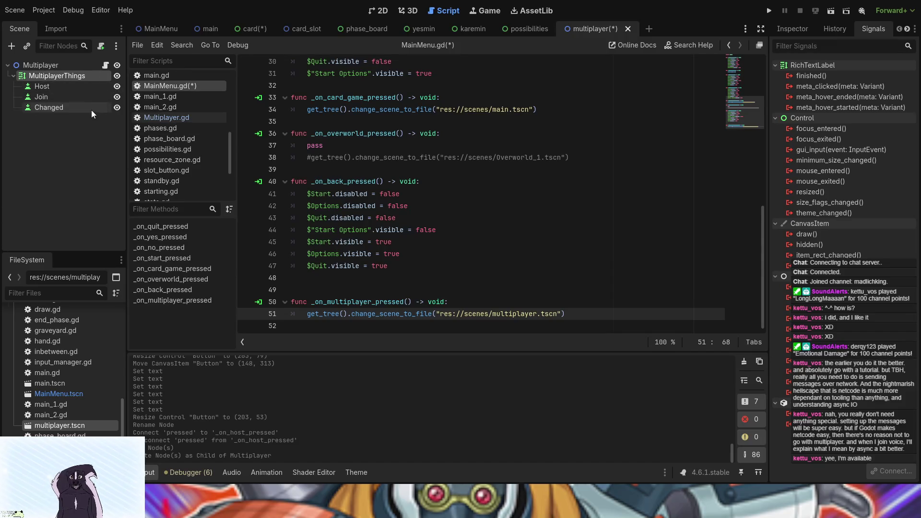
Step: Open Multiplayer.gd from the Multiplayer node's script icon
click(106, 66)
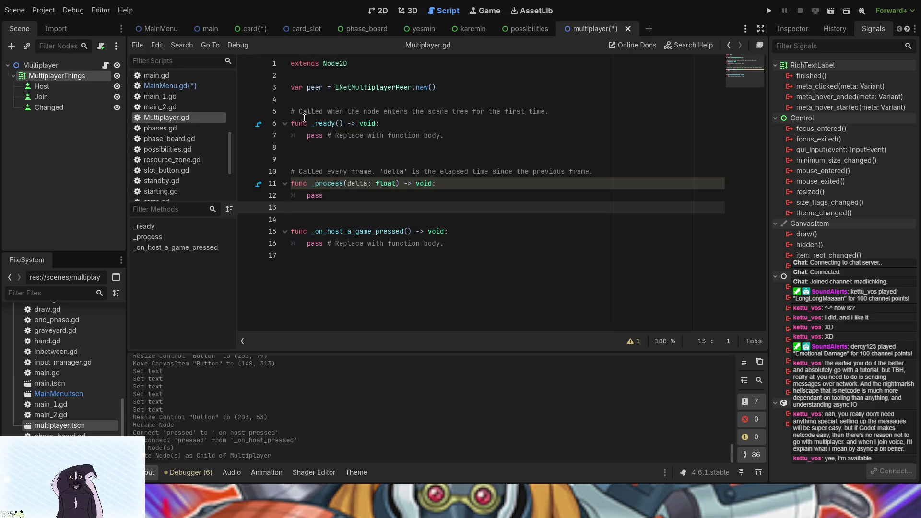
Step: Delete the comments and the _ready and _process stubs from Multiplayer.gd
click(407, 195)
drag(335, 207, 283, 114)
key(BackSpace)
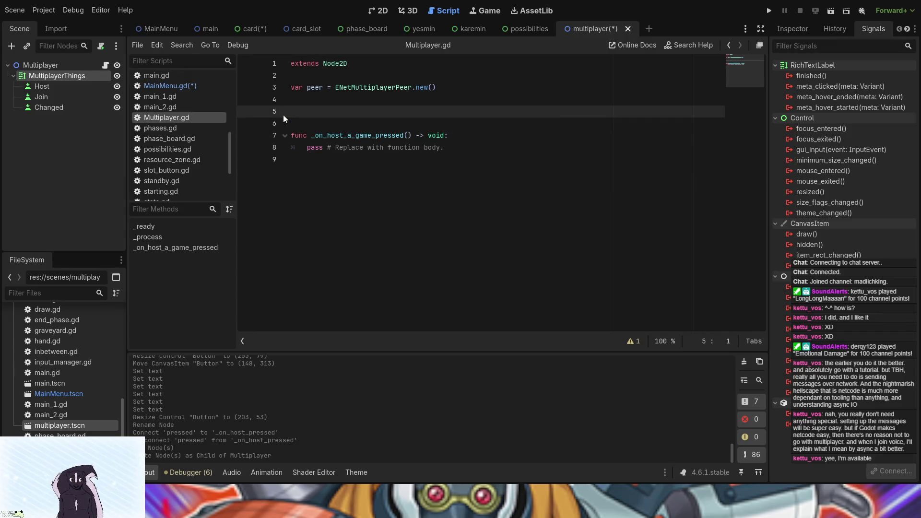
key(BackSpace)
Step: Replace pass in the host handler with $MultiplayerThings.visible = false
click(376, 145)
drag(445, 135, 309, 138)
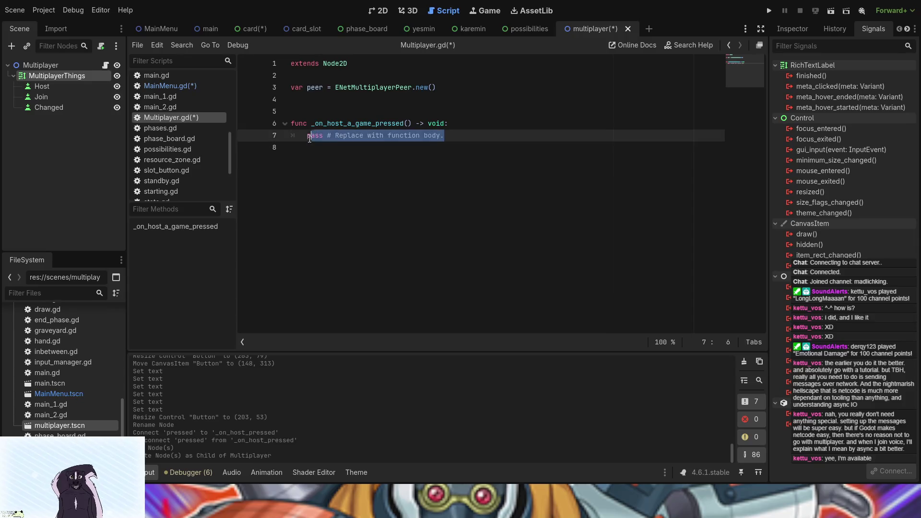
text(disa)
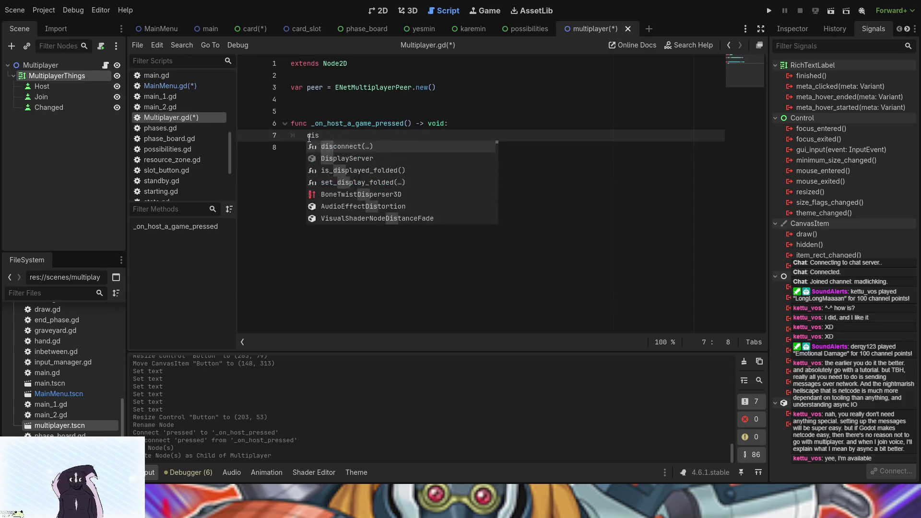
text(ble)
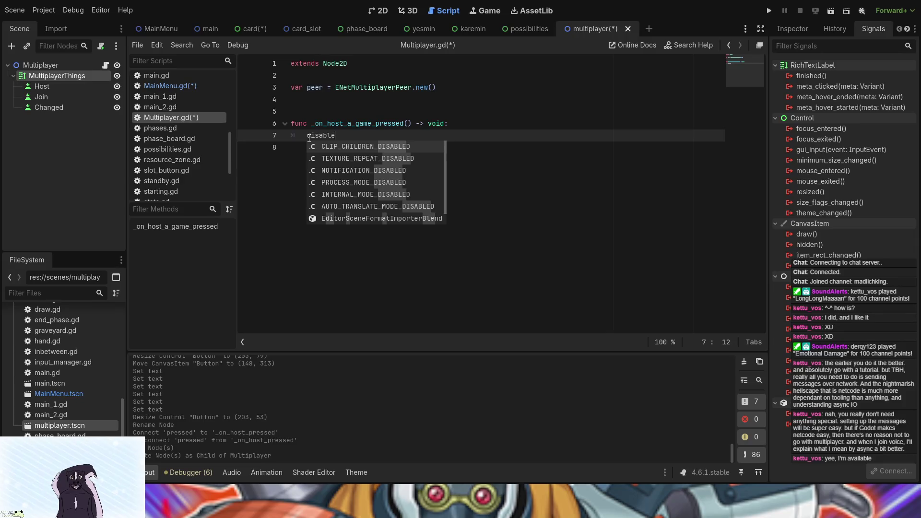
text(_b)
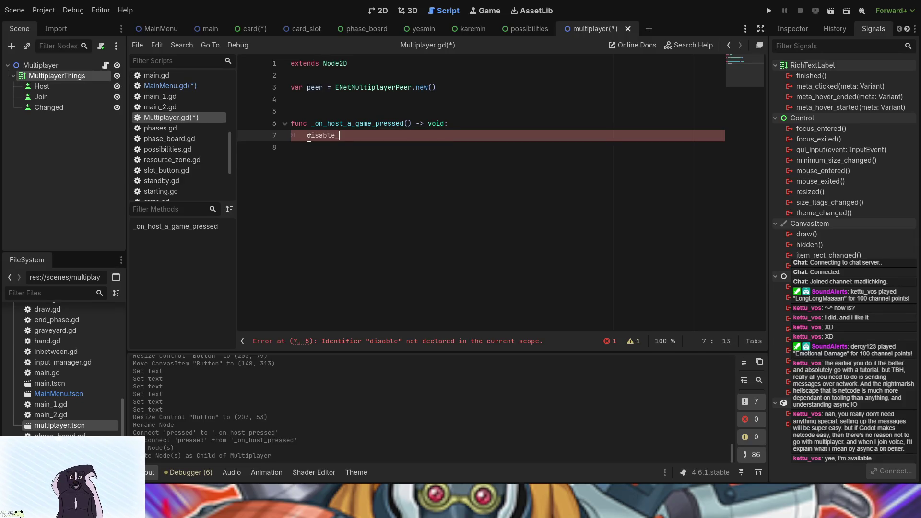
text(uttons()
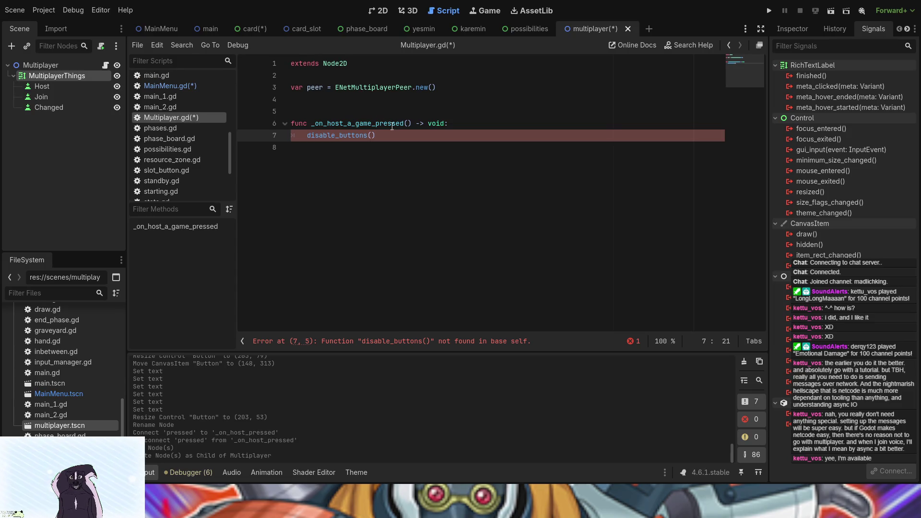
drag(401, 134, 307, 136)
key(BackSpace)
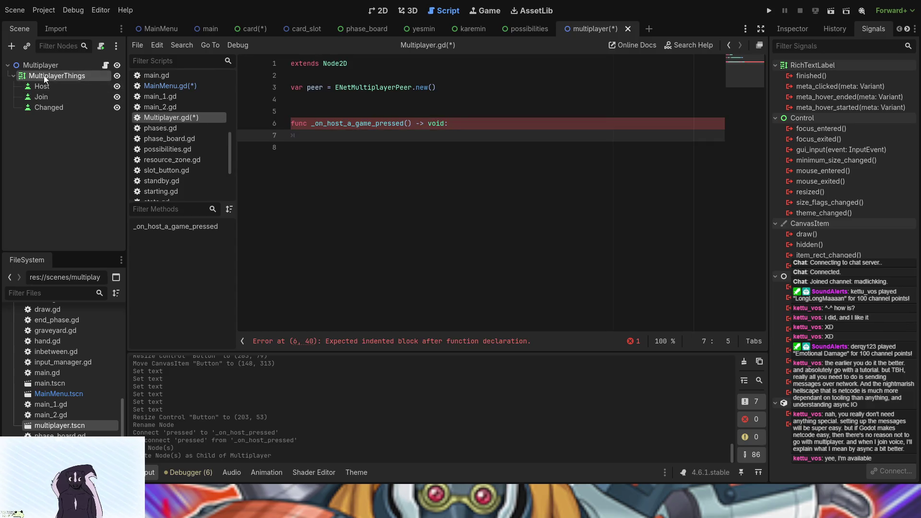
drag(44, 79, 352, 138)
text(.vis)
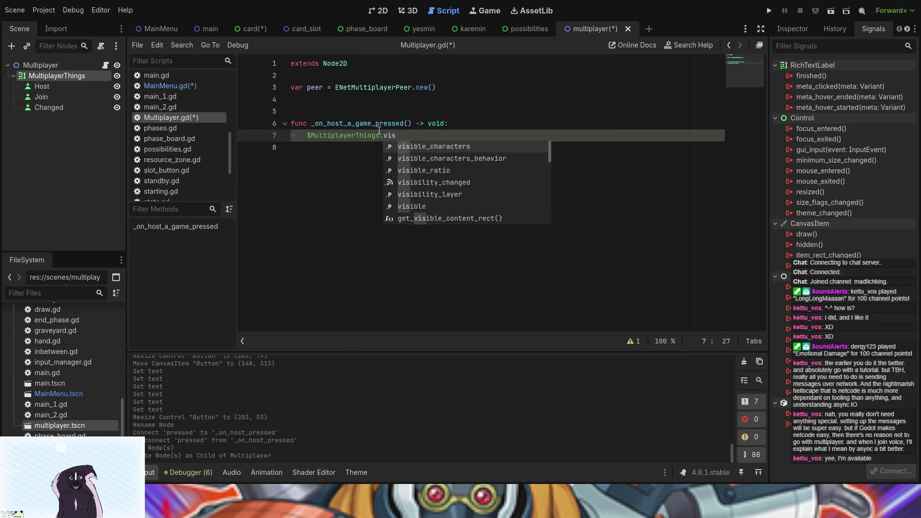
click(446, 206)
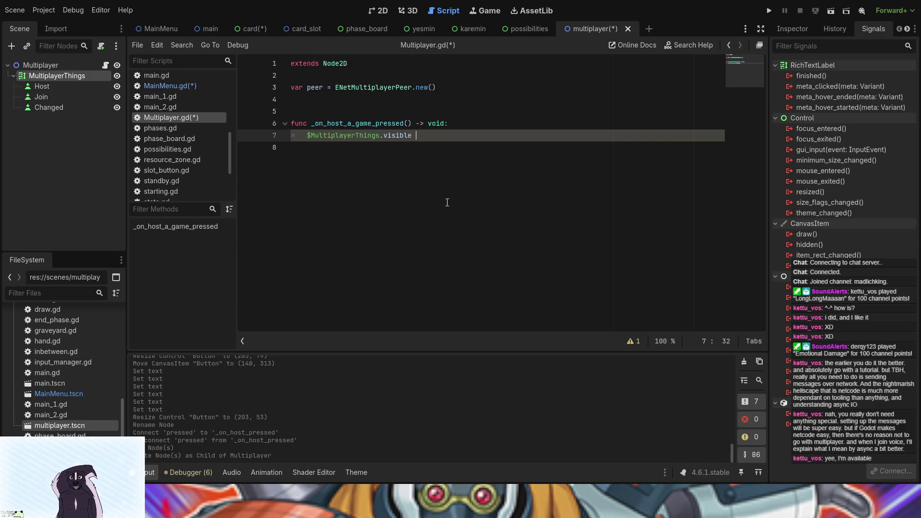
text(false)
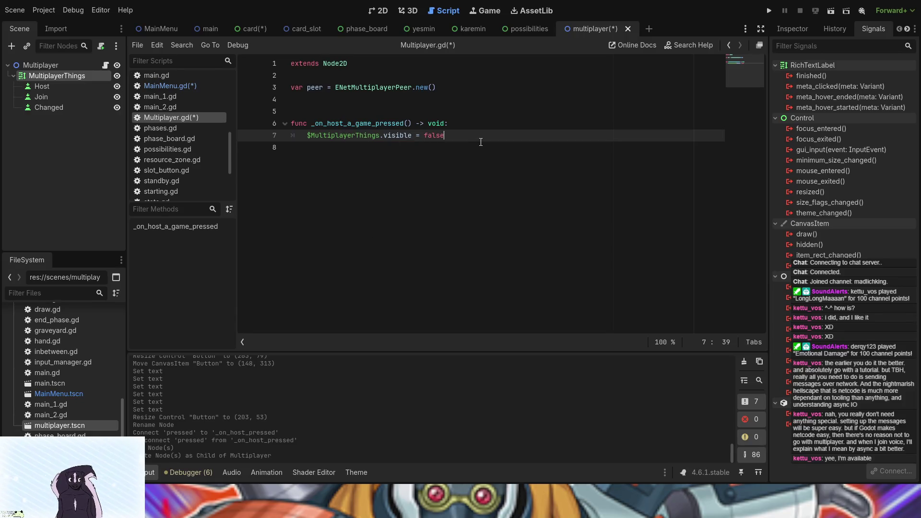
Step: Add a peer.create_server(PORT) call on a new line in the host handler
key(Return)
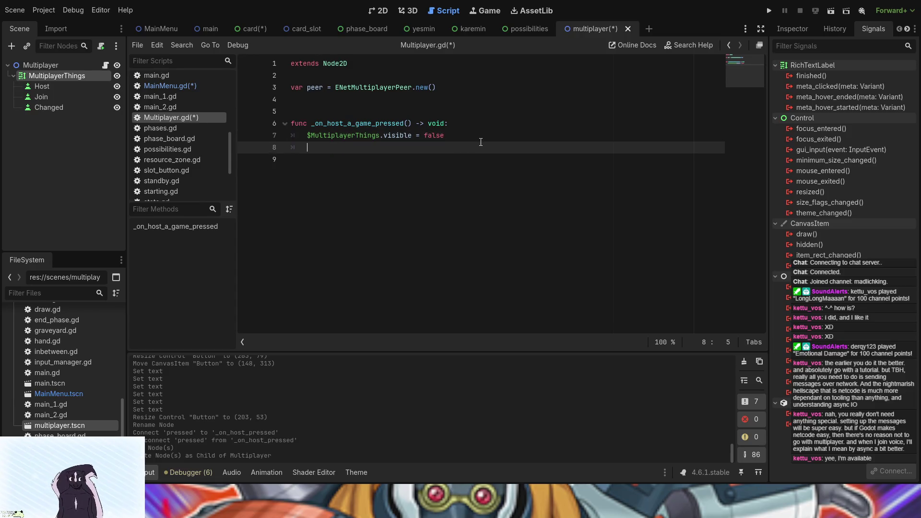
text(peer)
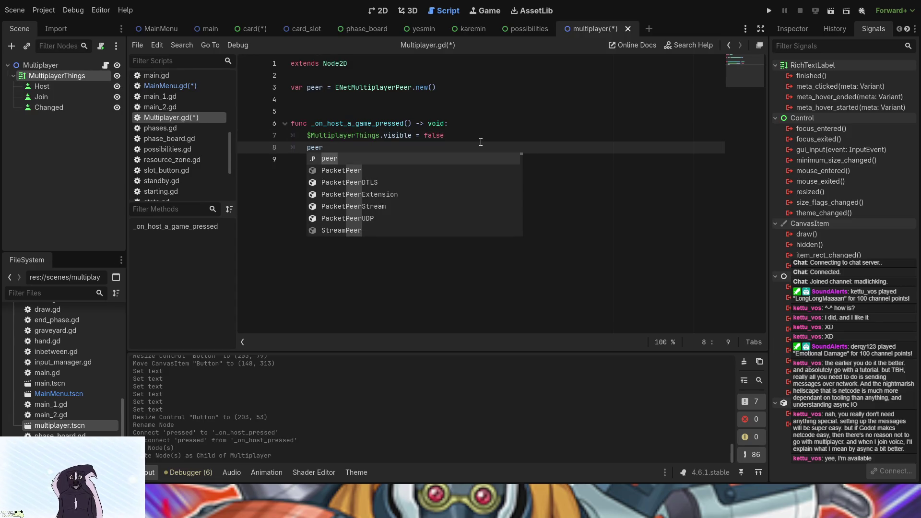
text(.)
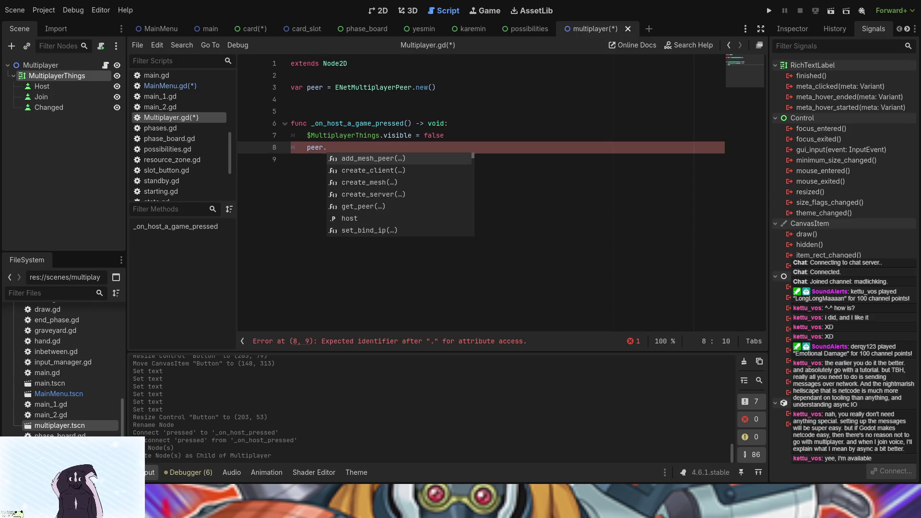
text(crea)
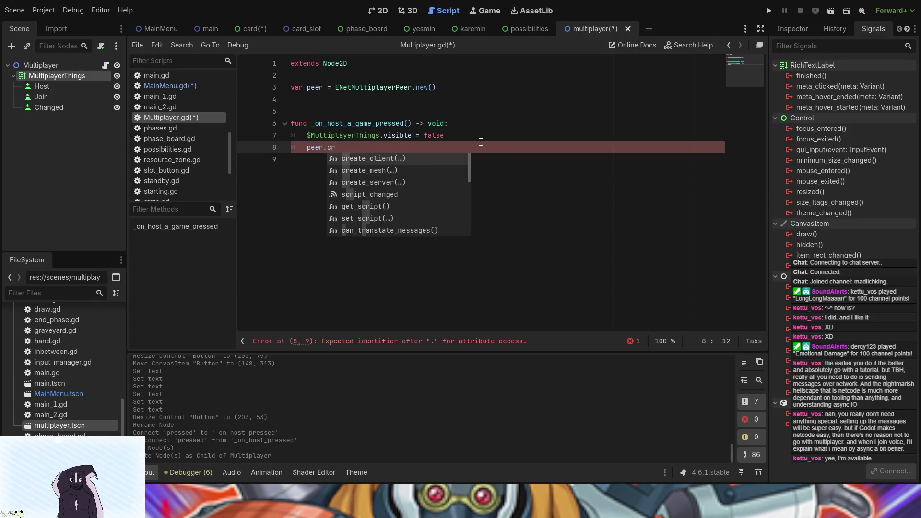
key(Down)
key(Down)
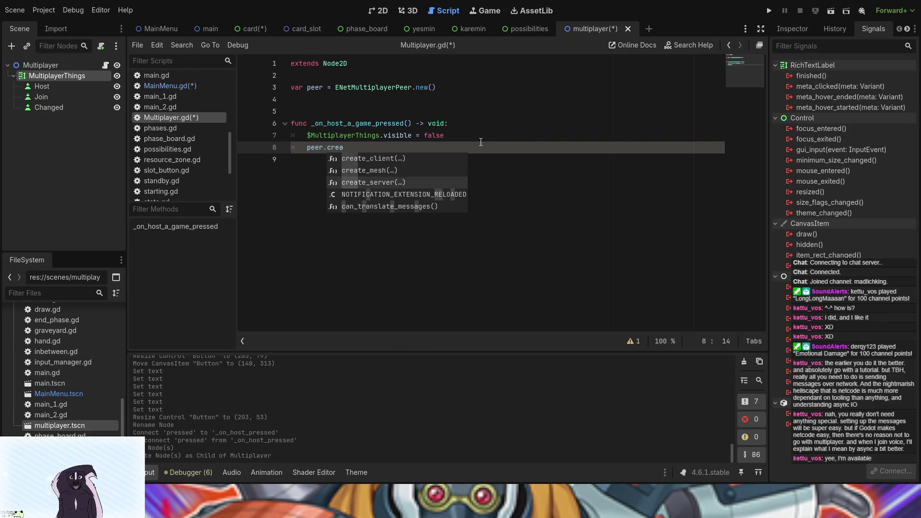
key(Return)
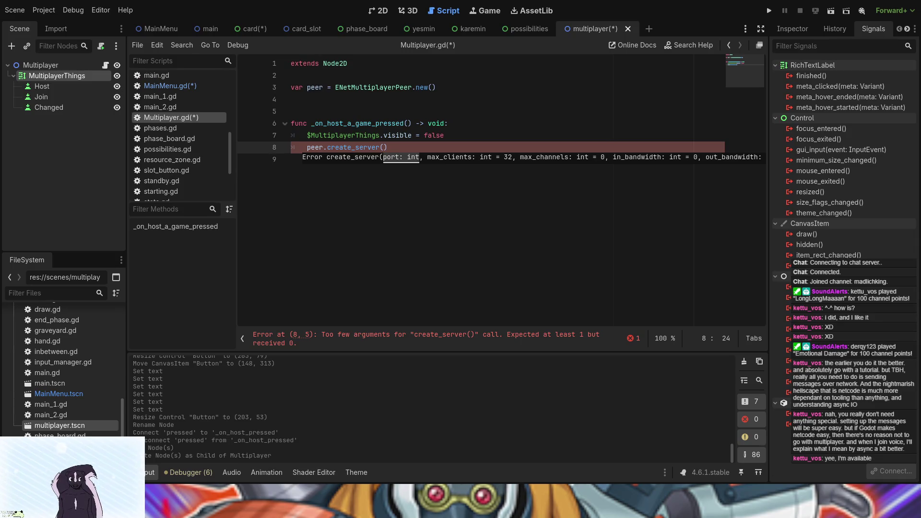
text(PORT)
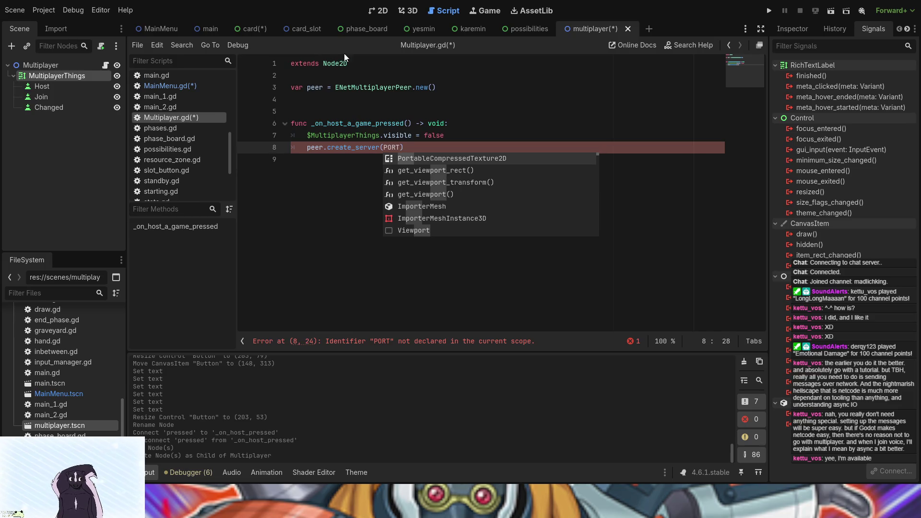
Step: Declare const PORT = 123 on empty line 2 of the script
click(344, 76)
text(onst )
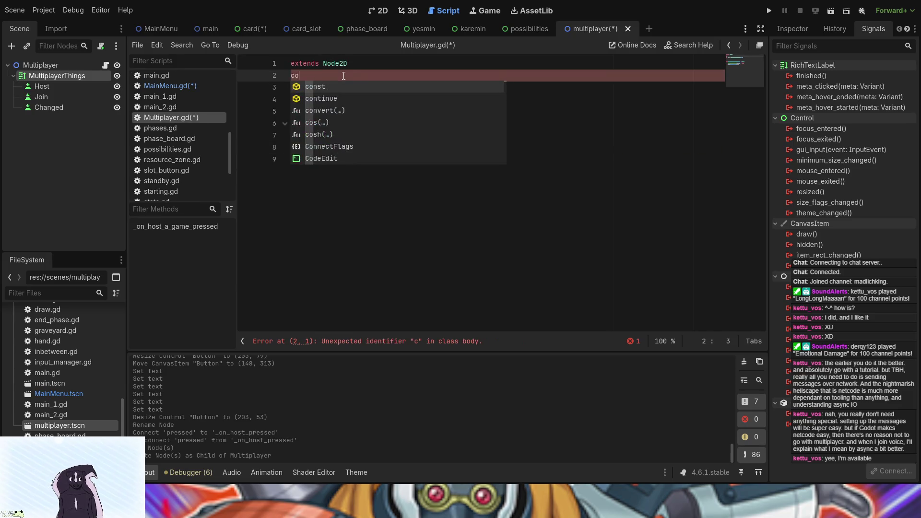
text(PORT )
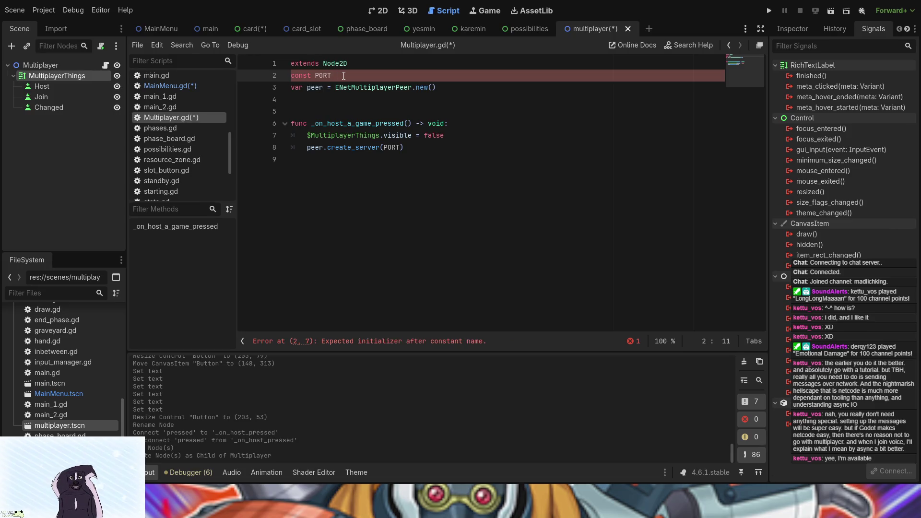
text(= 1234)
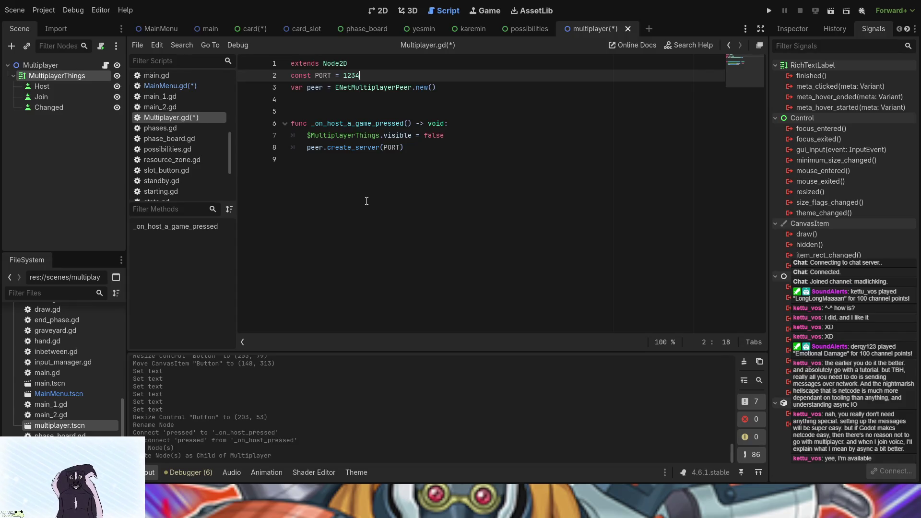
key(BackSpace)
Step: Add multiplayer.multiplayer_peer = peer on the line after create_server(PORT), leaving a new line after it
click(376, 166)
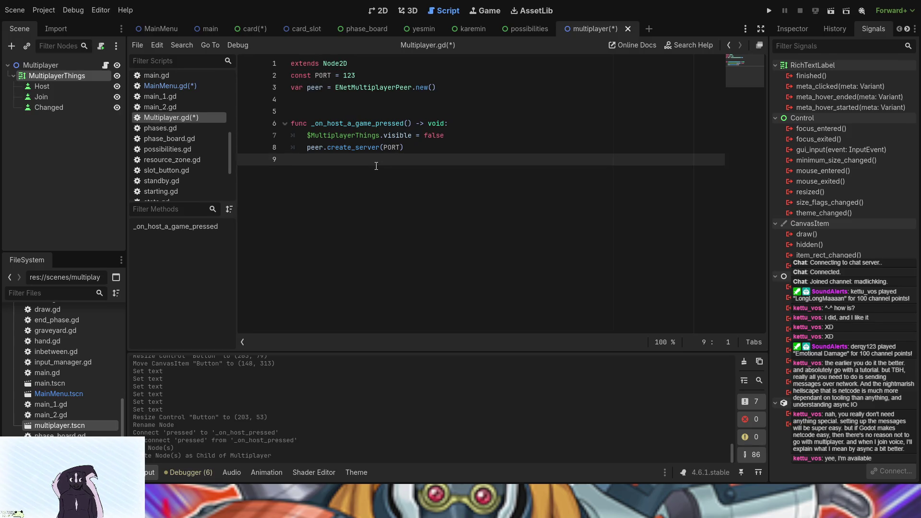
click(423, 150)
key(Return)
text(mul)
text(ti)
key(Return)
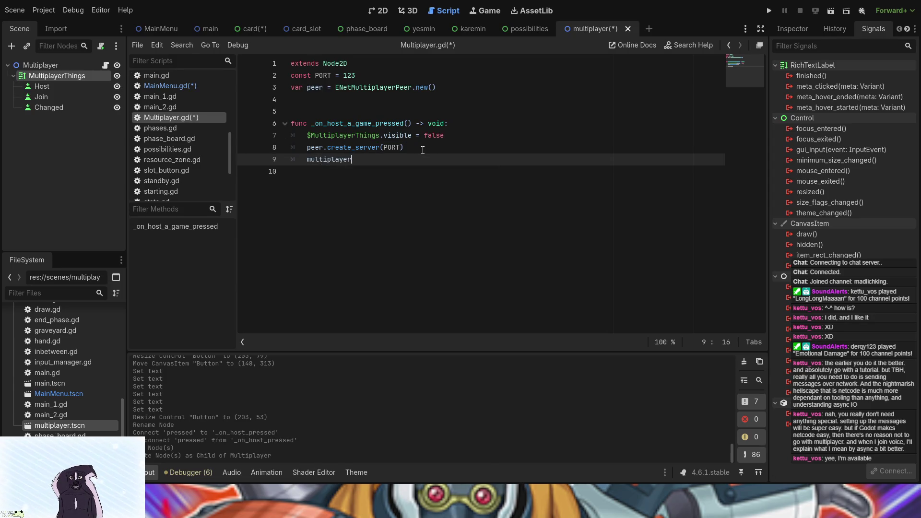
text(.)
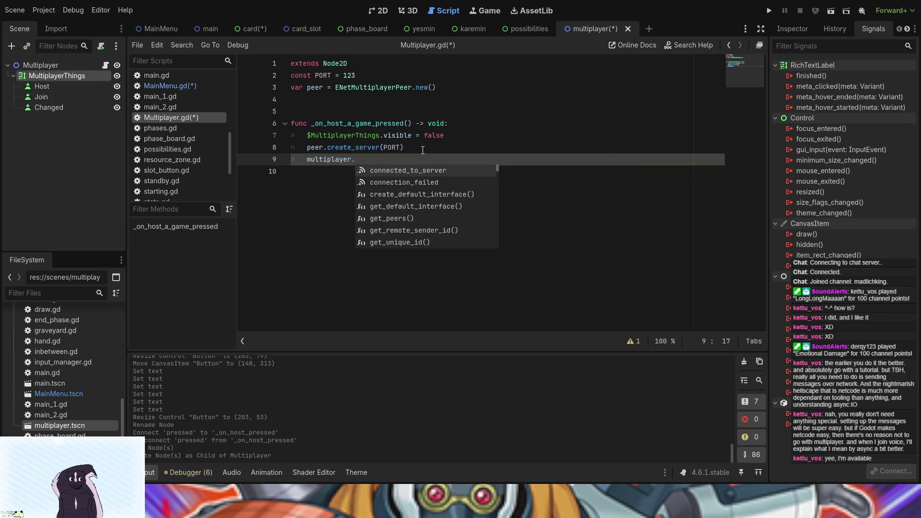
text(m)
key(Return)
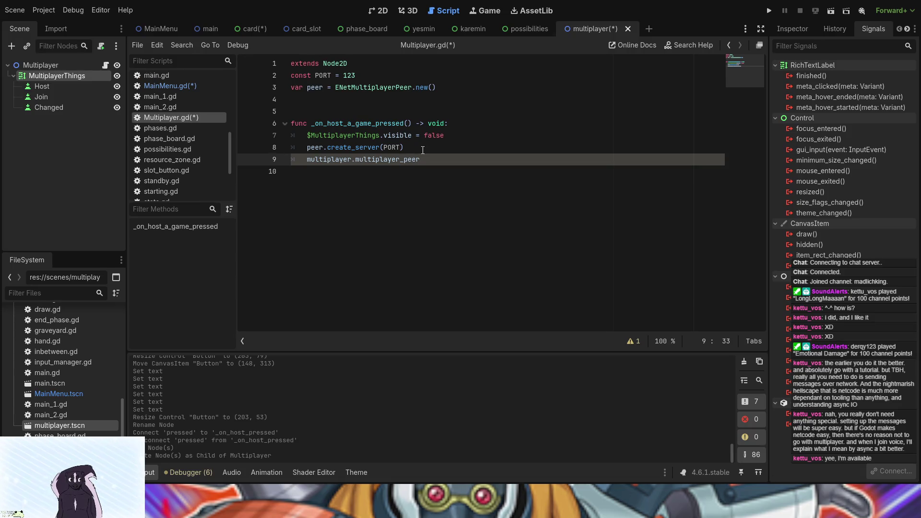
text(p)
key(Return)
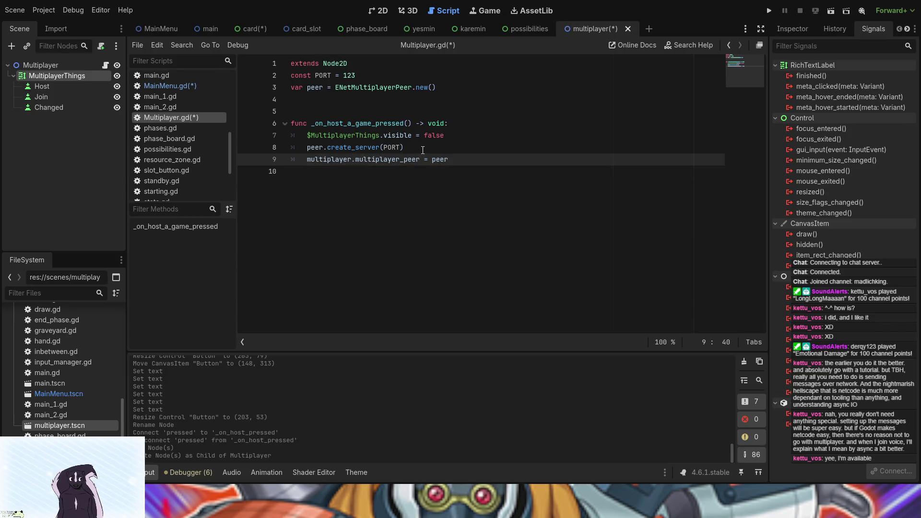
key(Return)
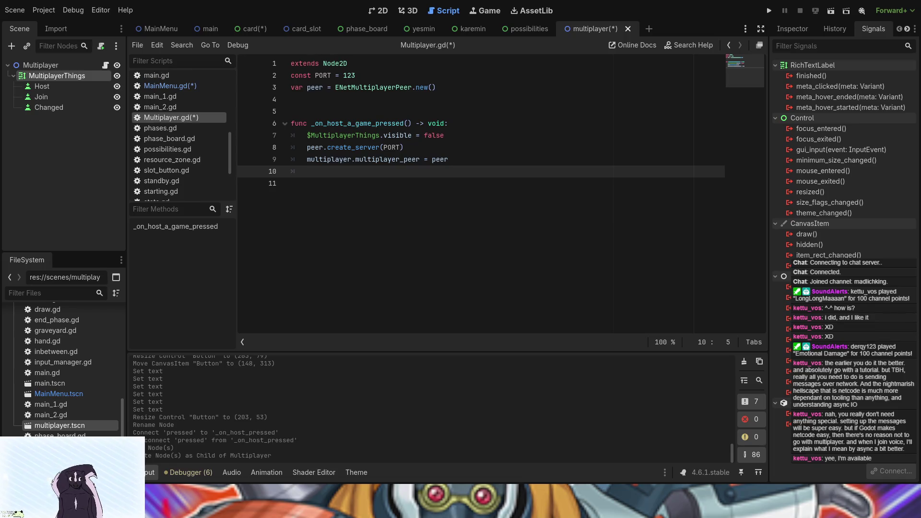
click(325, 98)
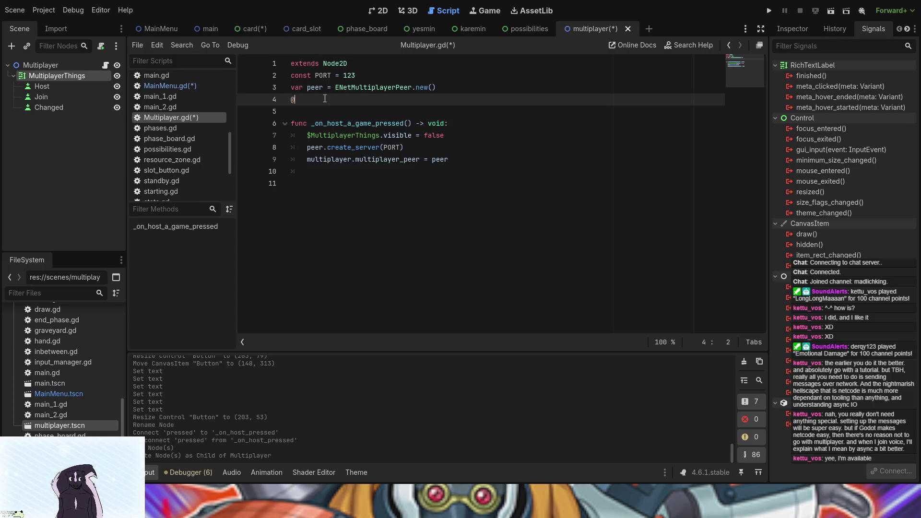
text(@)
key(Down)
key(Return)
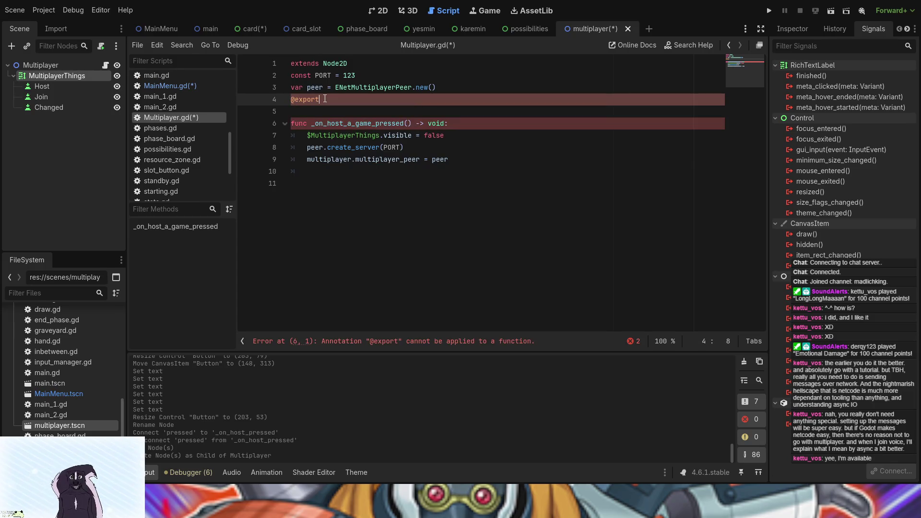
text(Field)
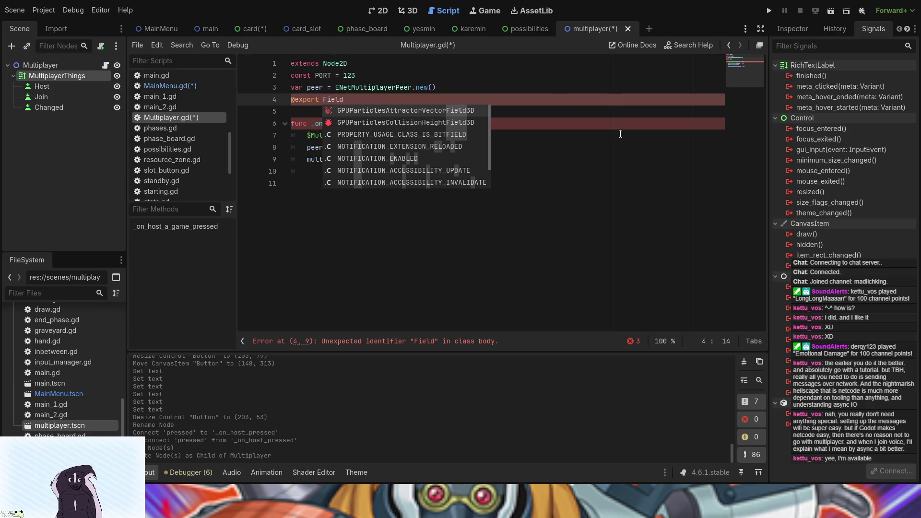
click(323, 99)
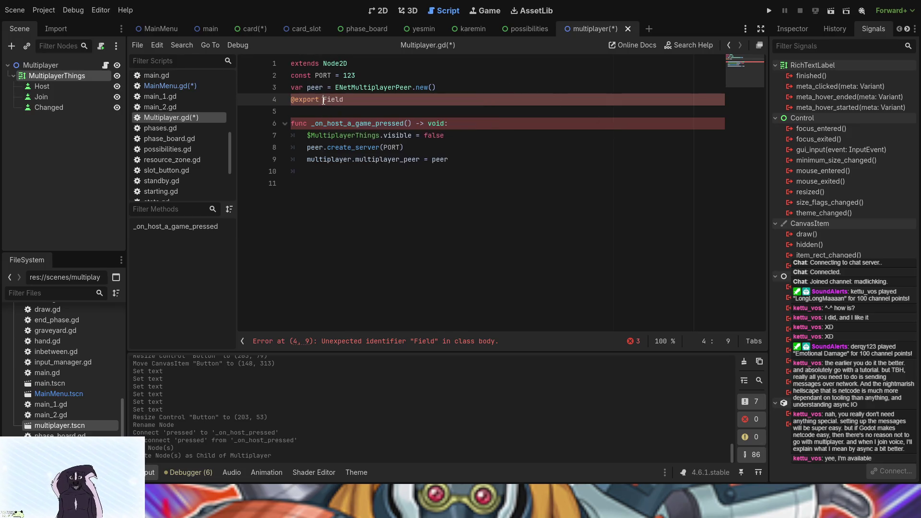
text(var Field )
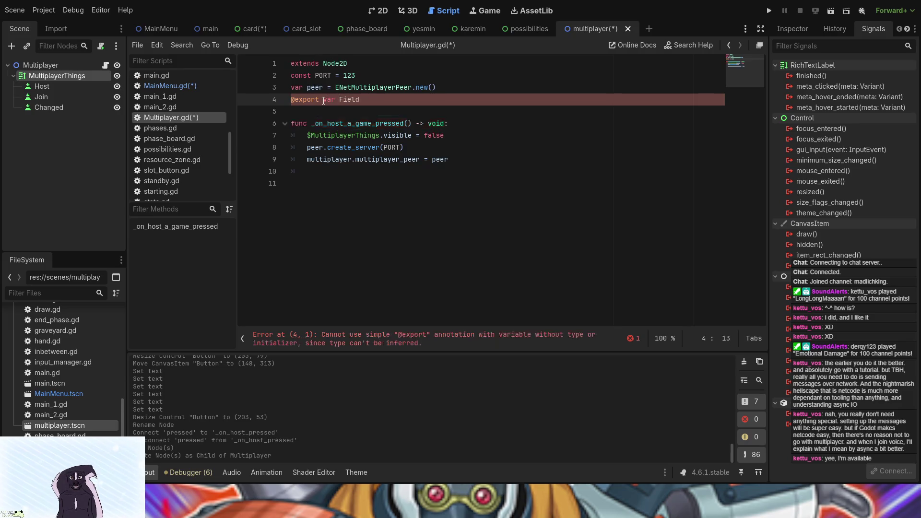
text(: )
text(Pac)
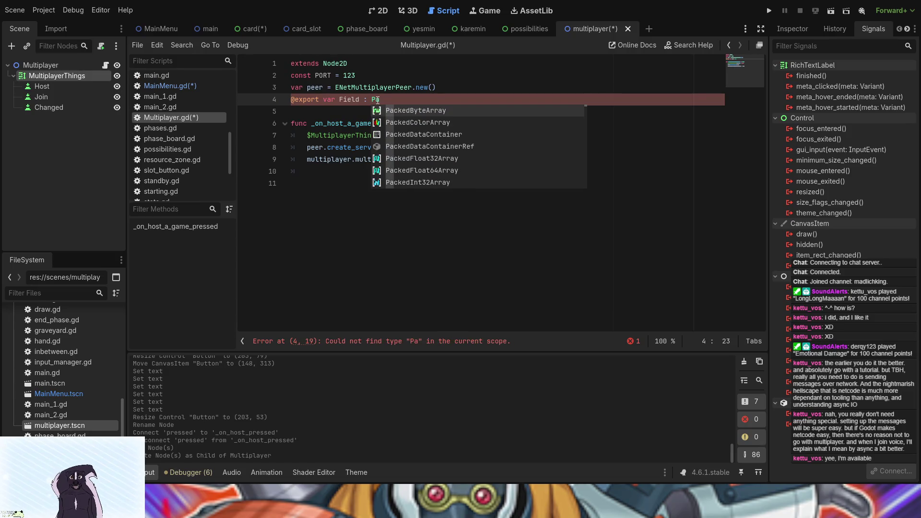
text(kedS)
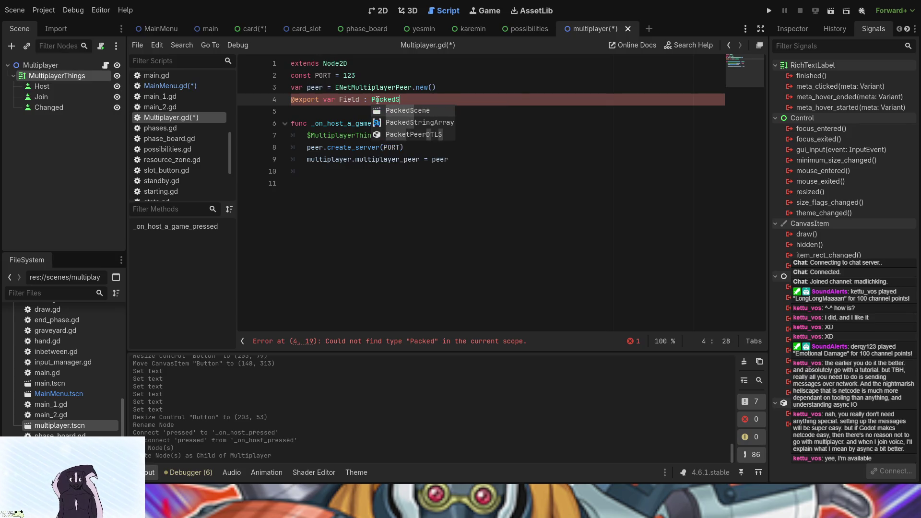
key(Return)
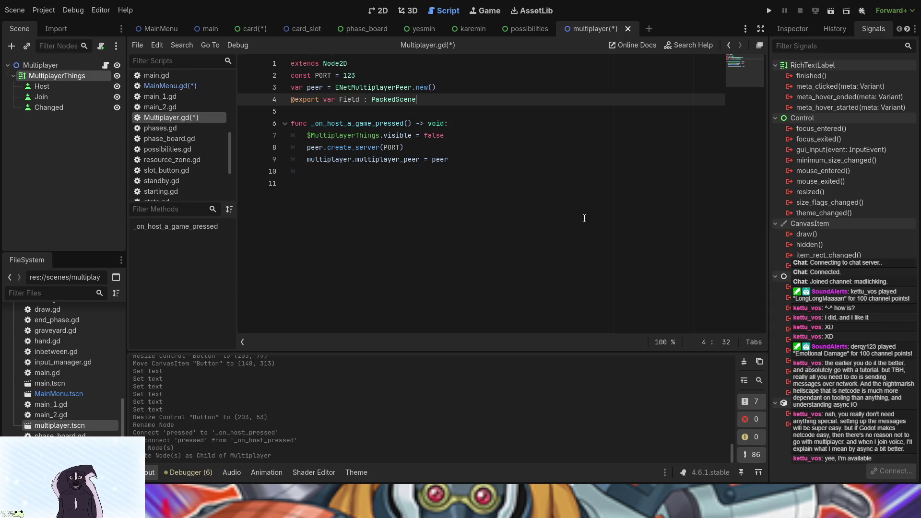
Step: Select the Multiplayer root node and drag main.tscn onto its Field property in the Inspector
click(802, 30)
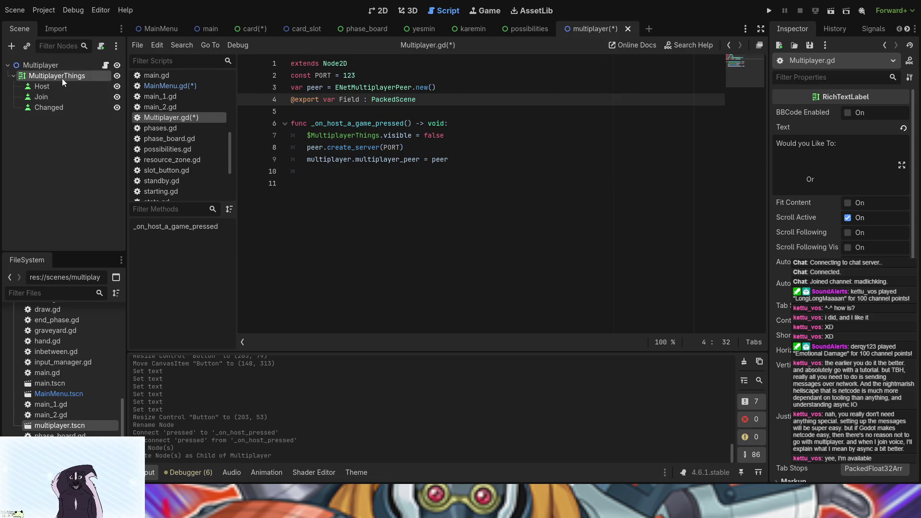
click(61, 65)
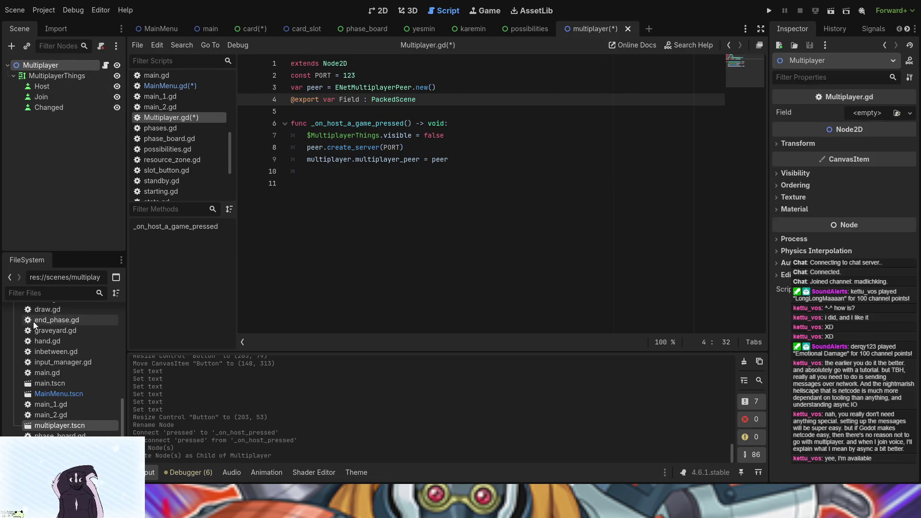
scroll(73, 388, down, 2)
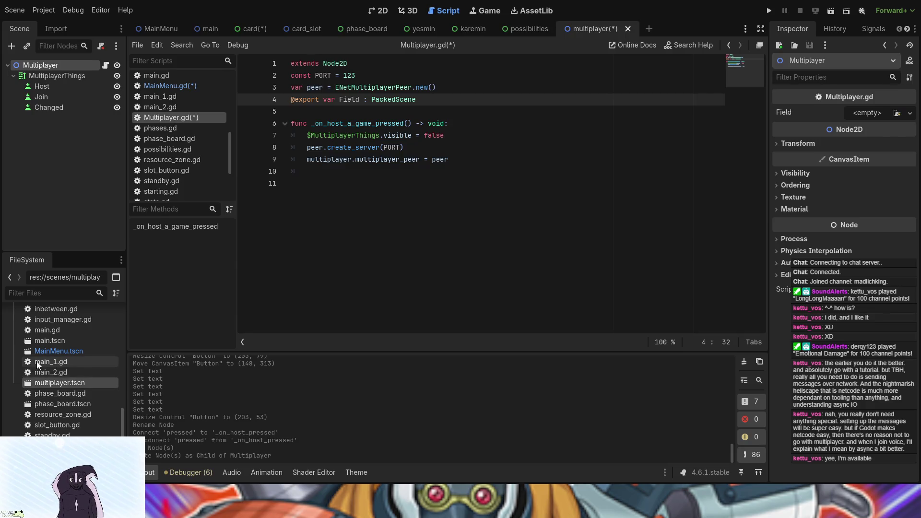
drag(52, 342, 870, 119)
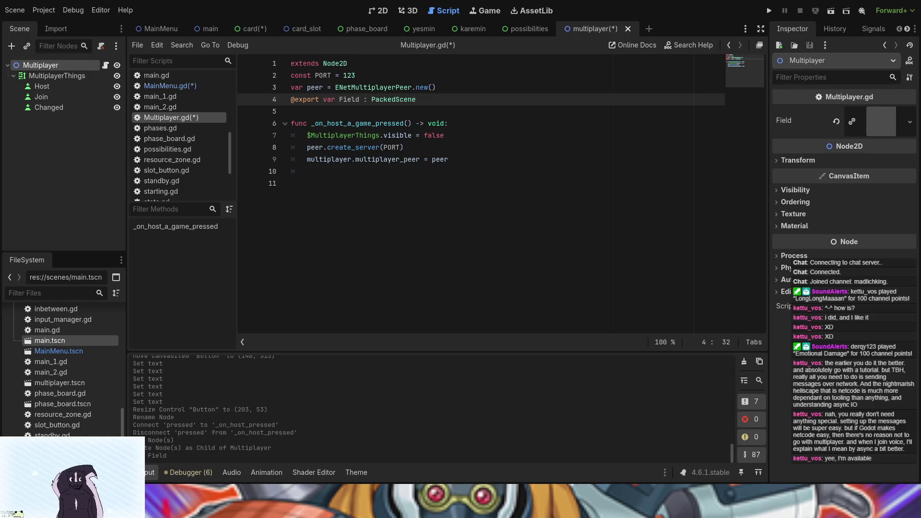
Step: Write var test_scene = Field.instantiate() on line 10 of the host handler
click(359, 170)
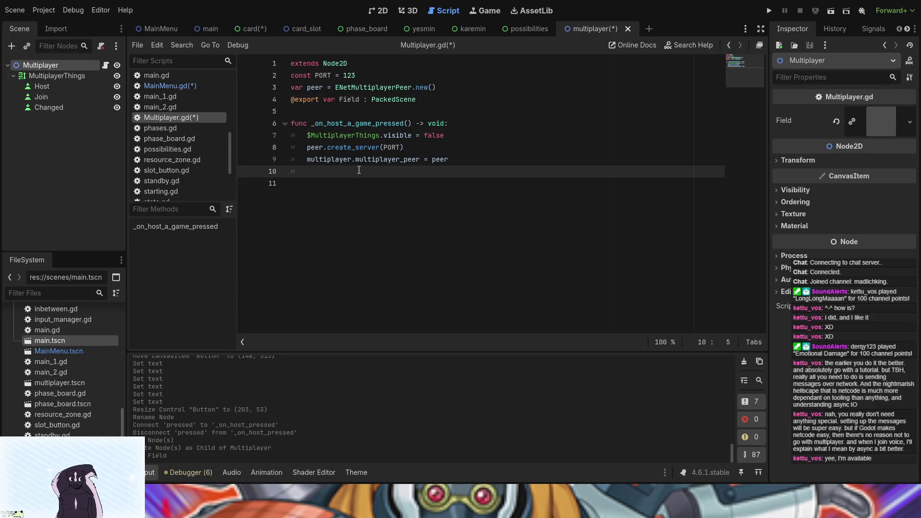
text(ba)
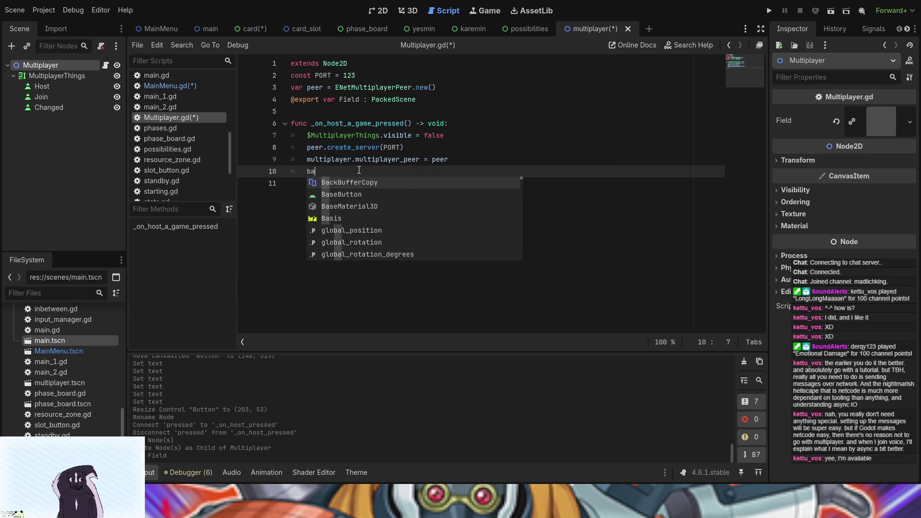
key(BackSpace)
key(BackSpace)
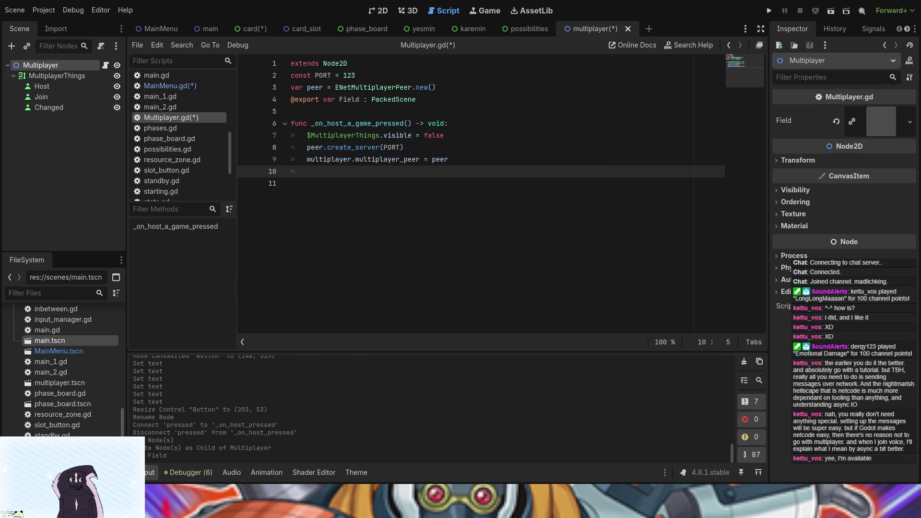
text(var)
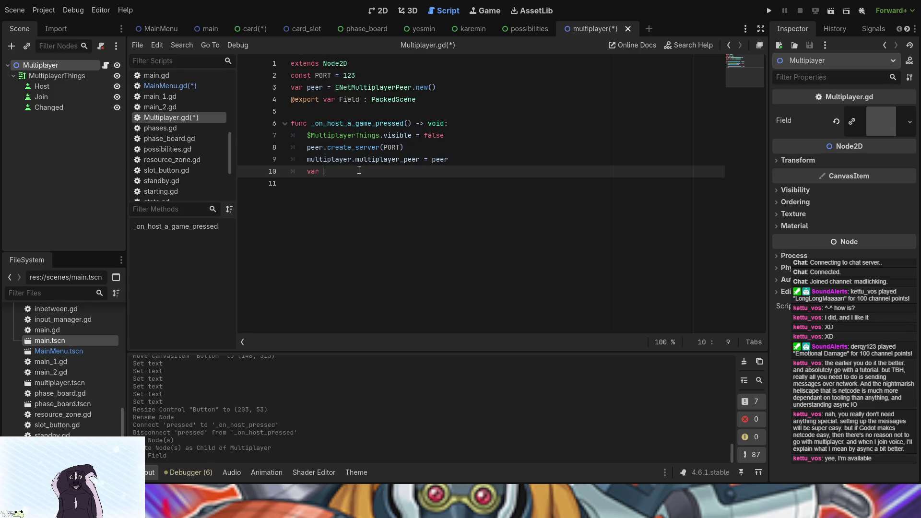
text(test)
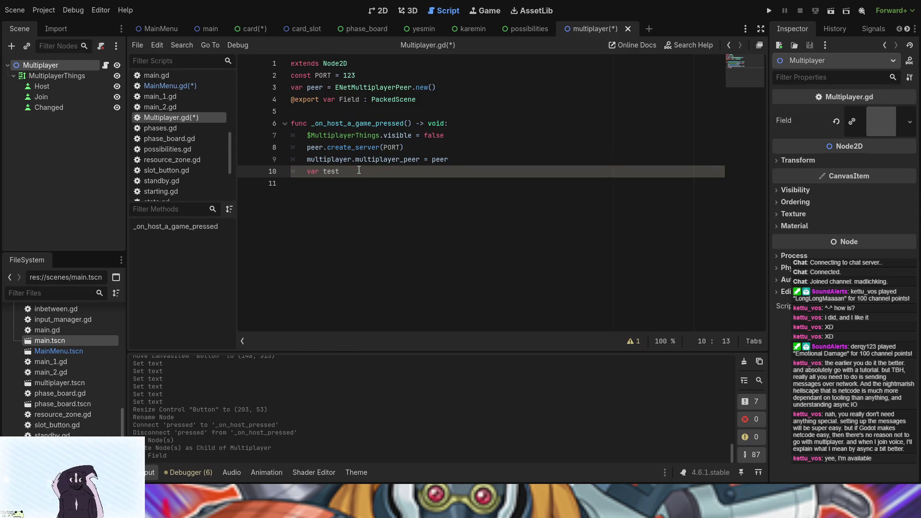
text(scene)
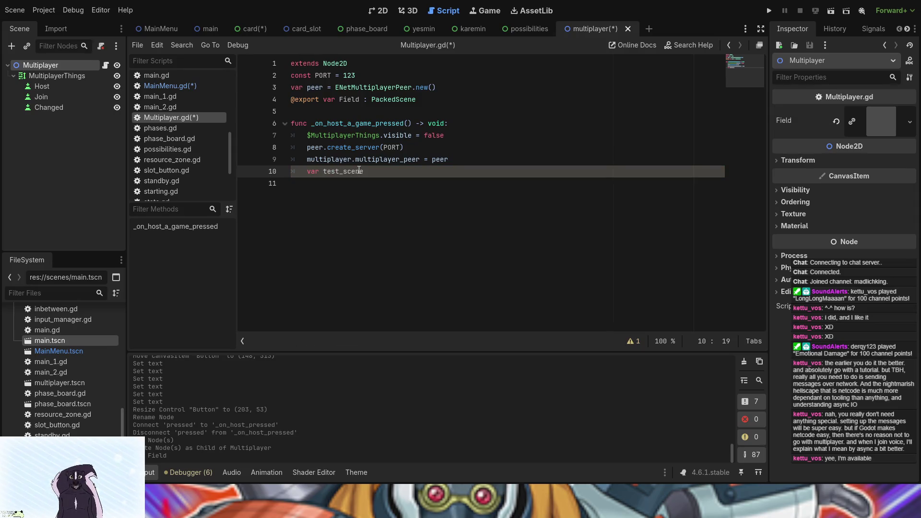
text(= )
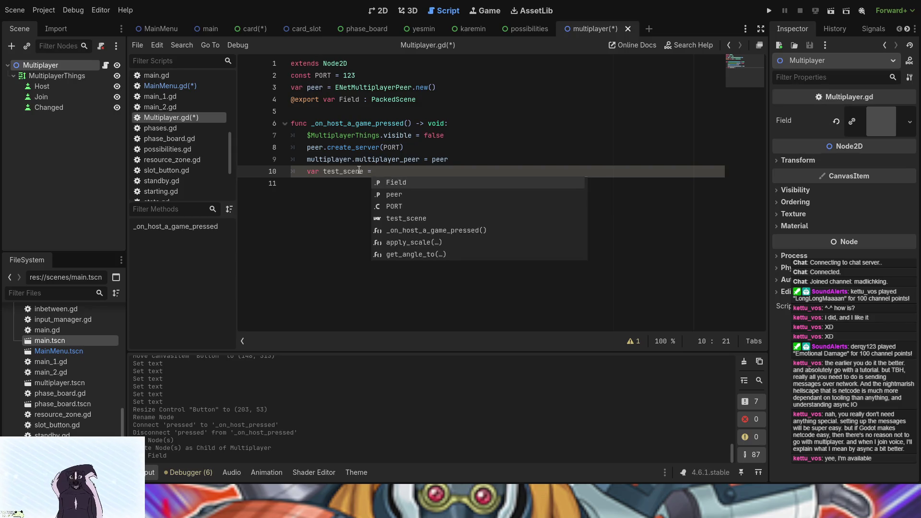
text(fie)
key(Return)
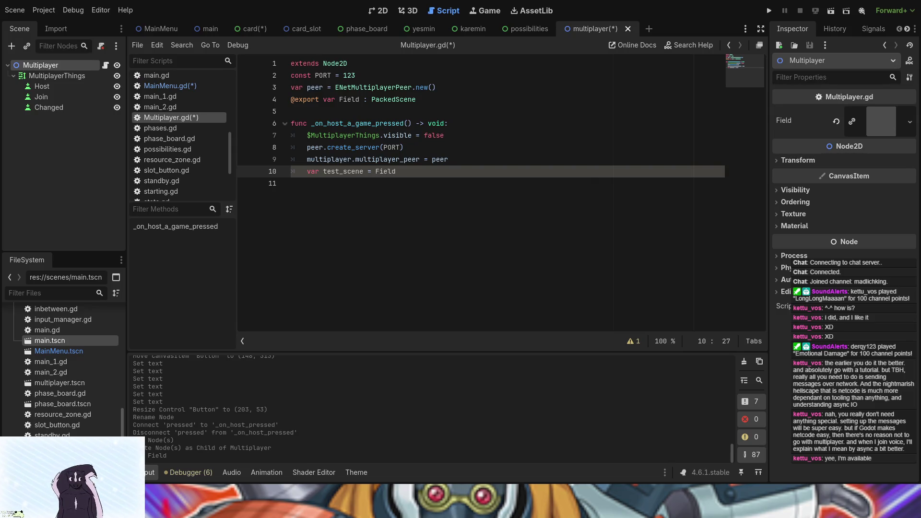
text(in)
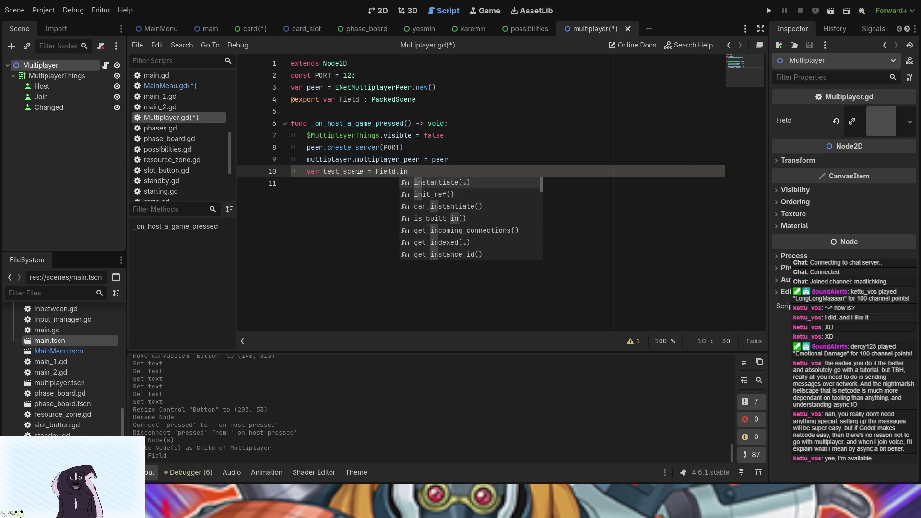
key(Return)
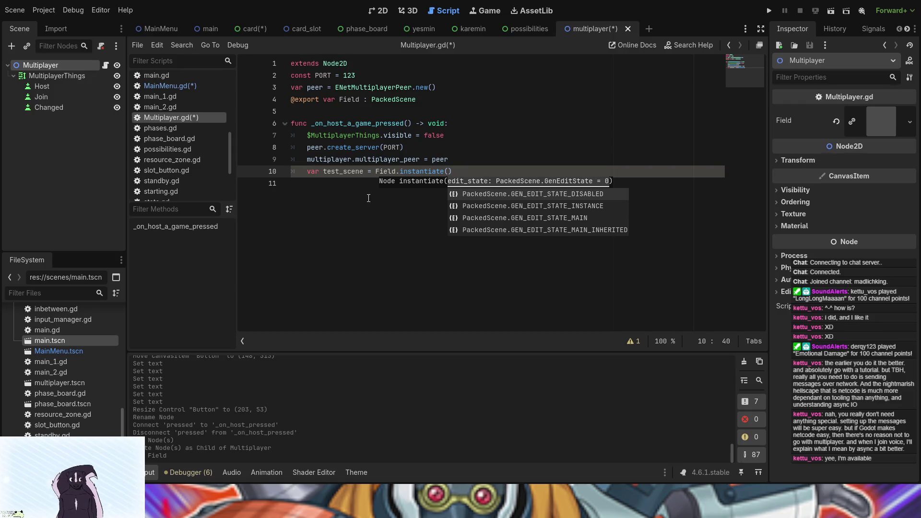
key(Right)
Step: Add add_child(test_scene) on the next line, then save and run the project
key(Return)
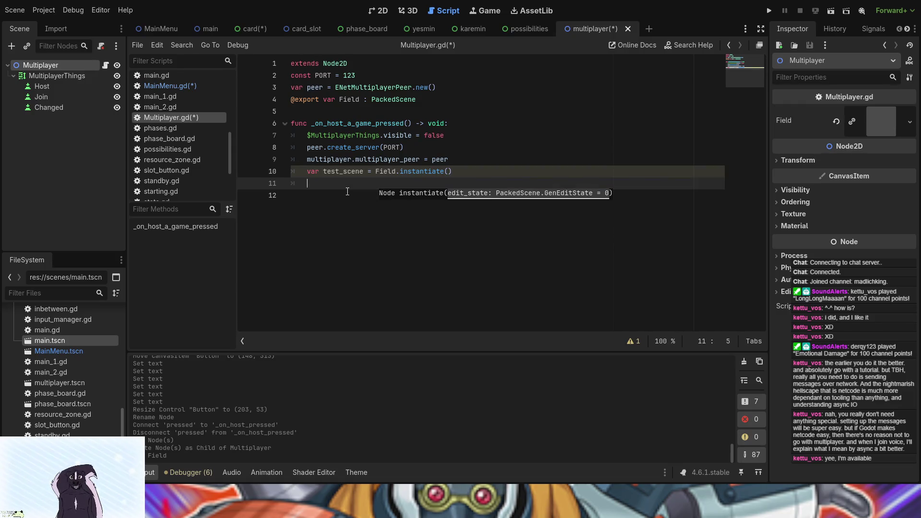
text(add)
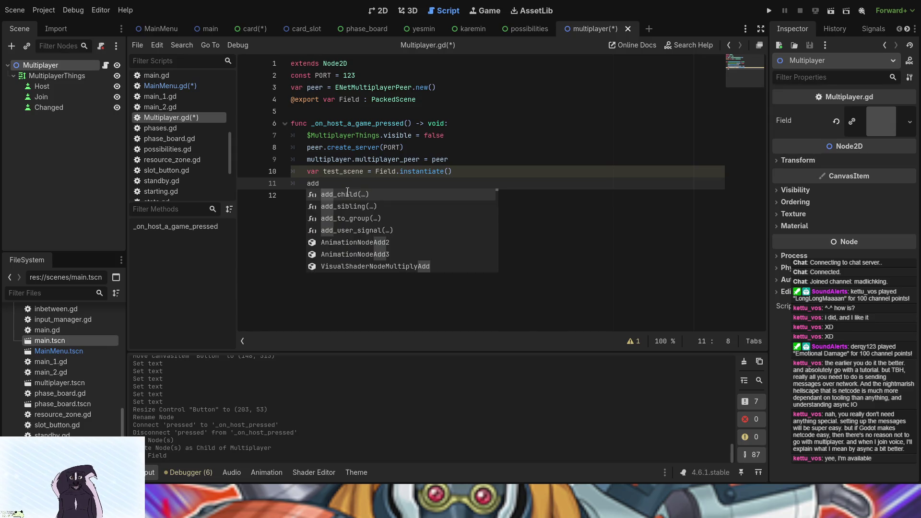
key(Return)
text(t)
key(Return)
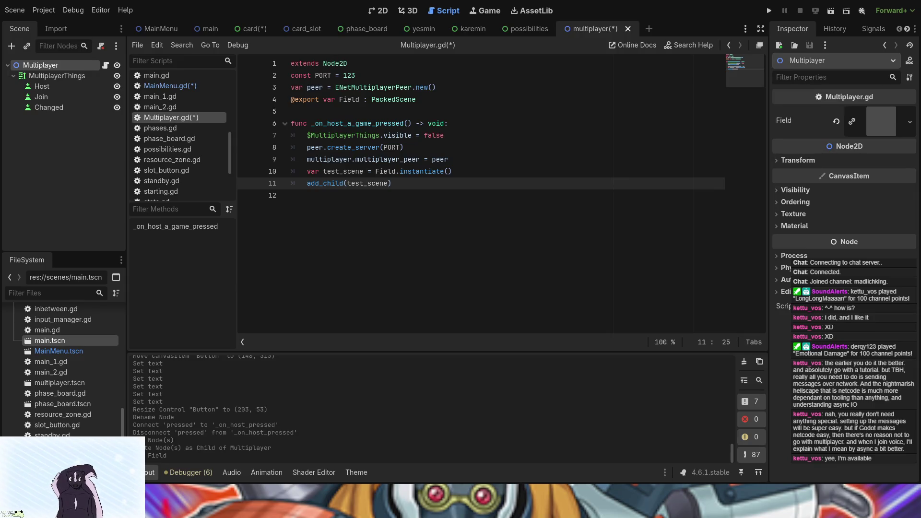
click(768, 11)
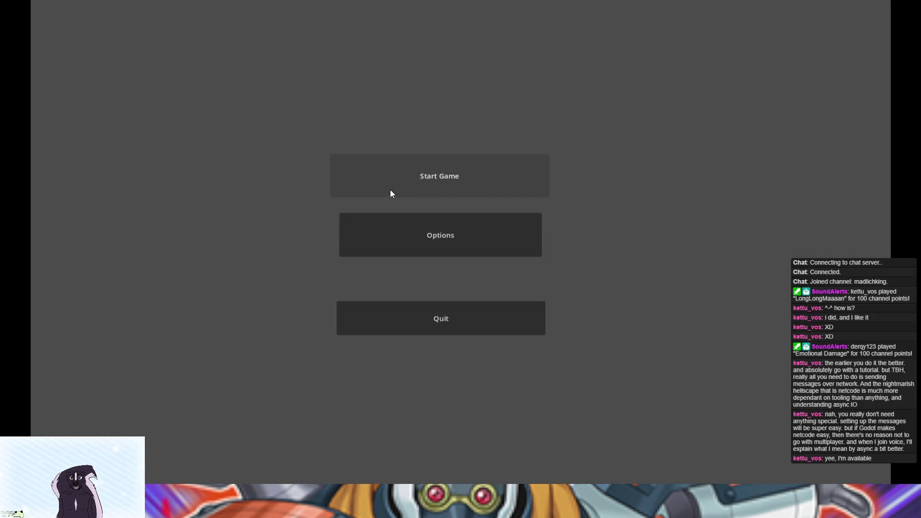
Step: In the running game, go through the menu to the Host-or-Join screen, then close the game
click(391, 191)
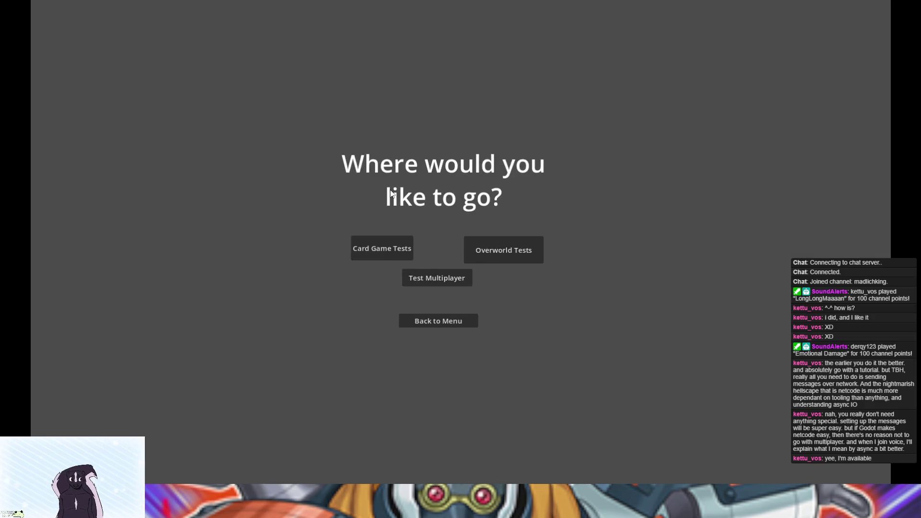
click(428, 279)
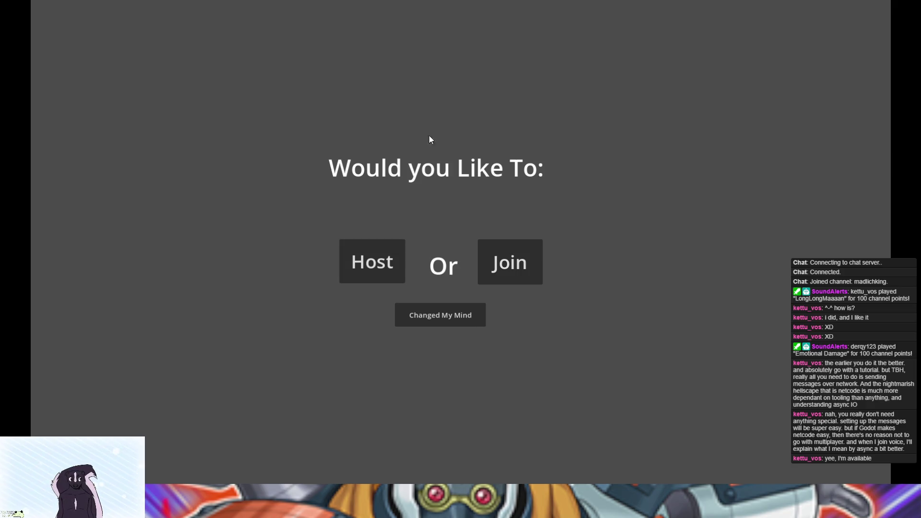
key(alt+F4)
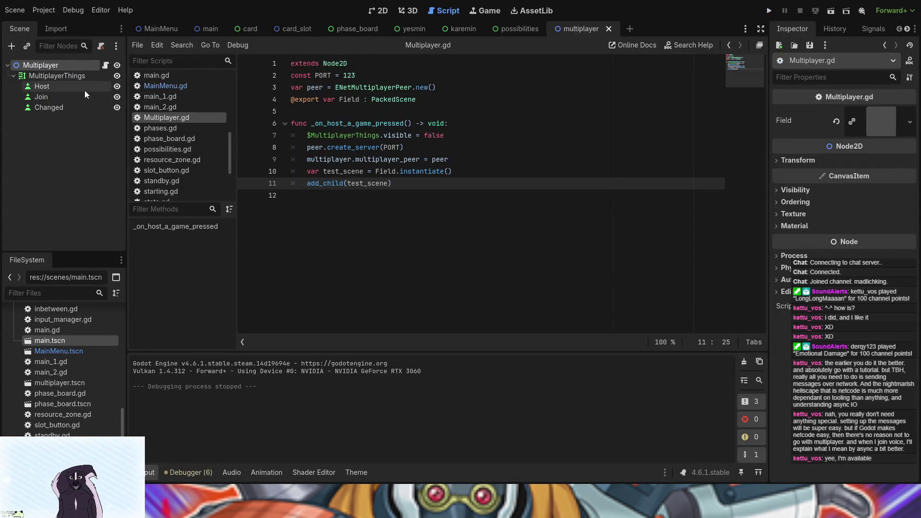
Step: Connect the Host button's pressed signal to _on_host_pressed
click(84, 90)
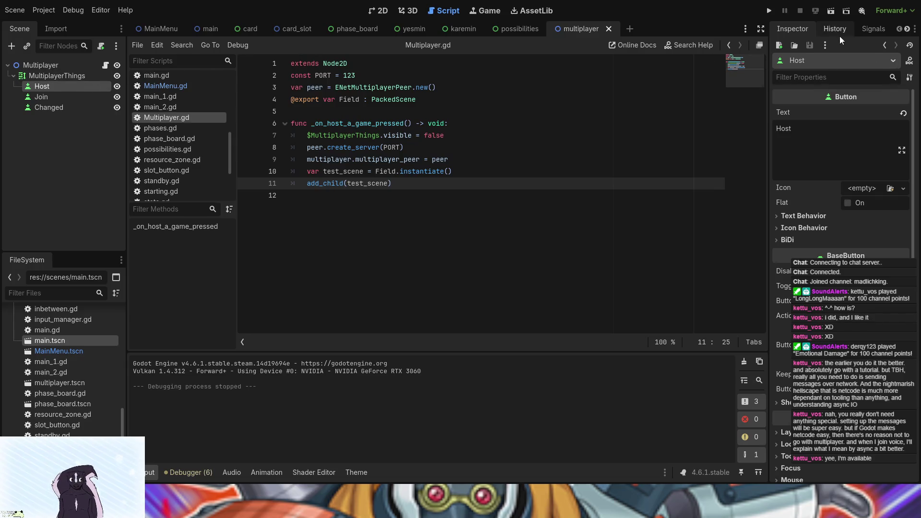
click(863, 30)
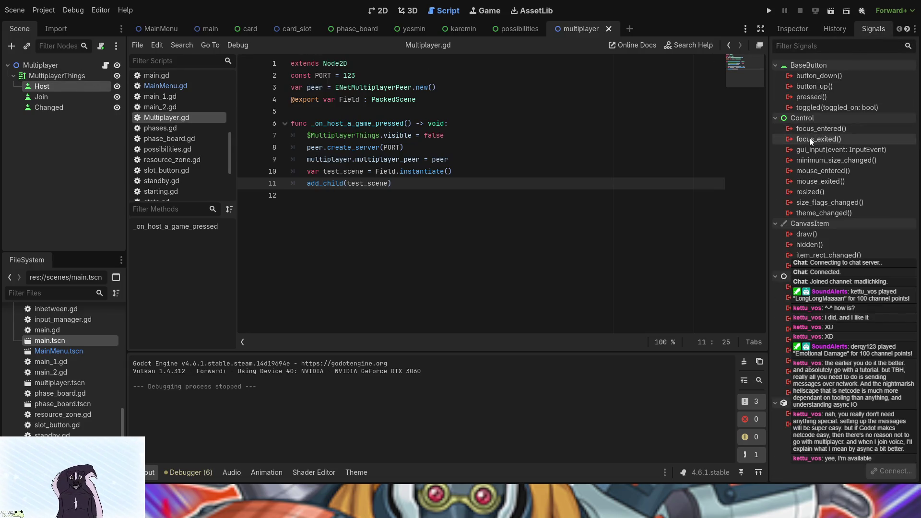
click(814, 97)
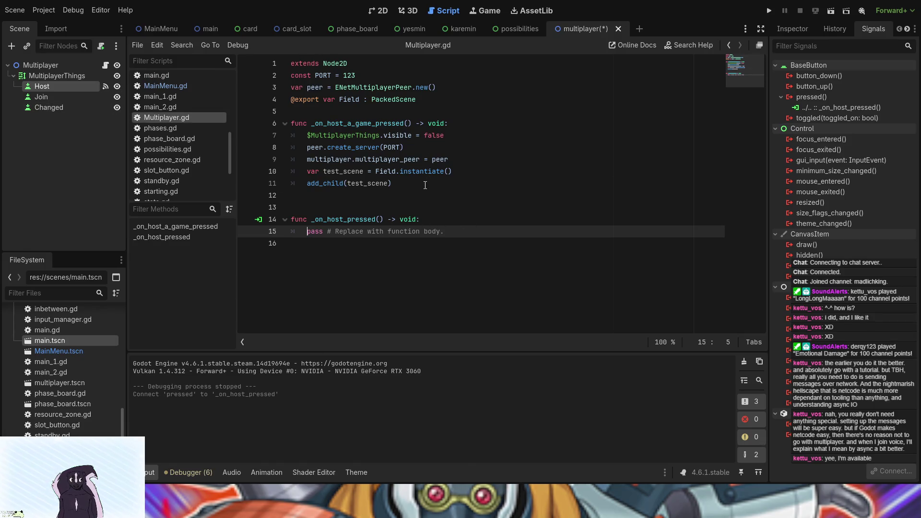
Step: Move the server-setup code into _on_host_pressed, delete _on_host_a_game_pressed, tidy blank lines, save and run
drag(425, 185, 286, 135)
key(ctrl+c)
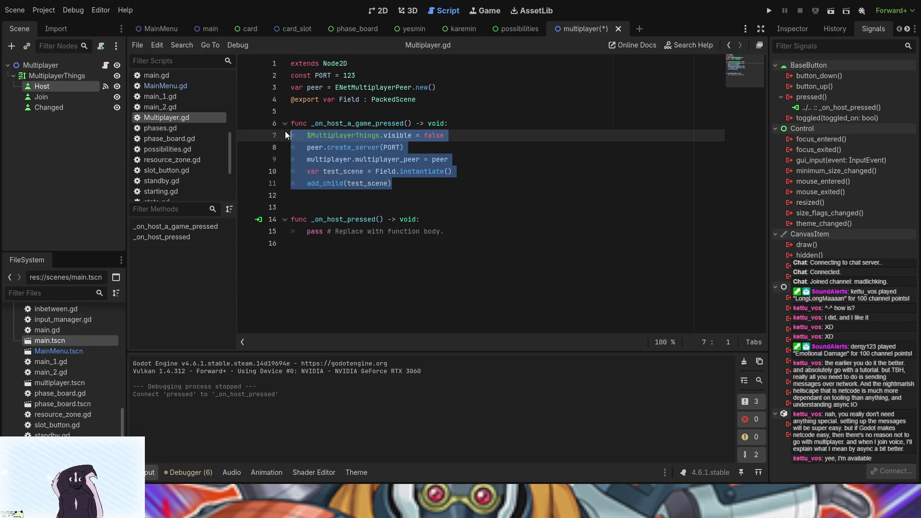
key(BackSpace)
drag(451, 184, 286, 183)
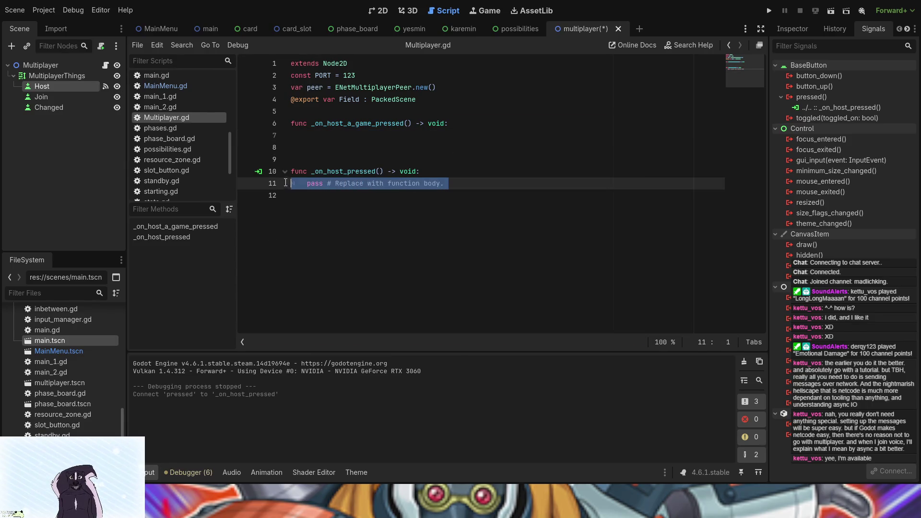
key(ctrl+v)
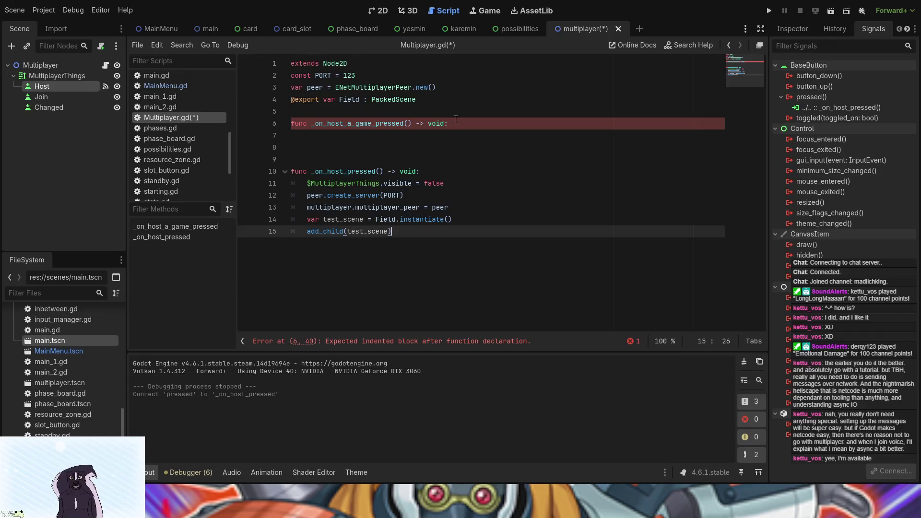
drag(456, 120, 463, 102)
key(BackSpace)
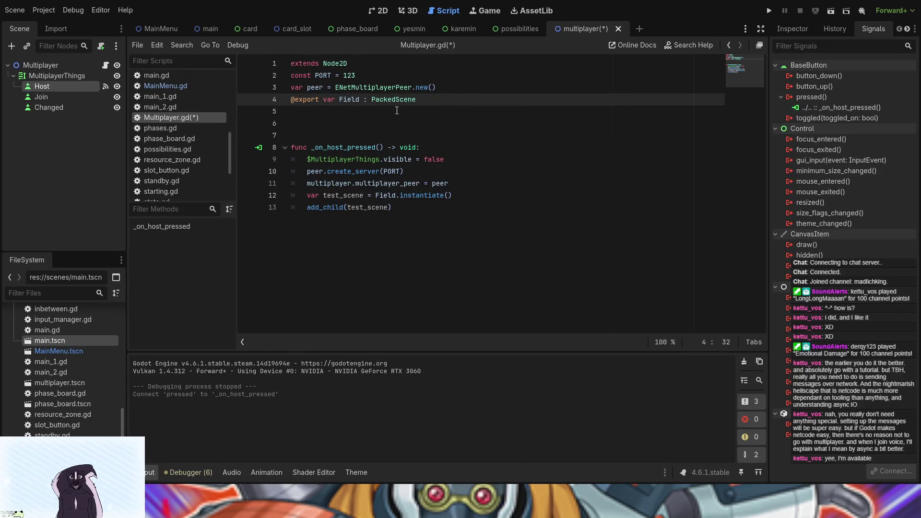
click(382, 126)
key(BackSpace)
key(BackSpace)
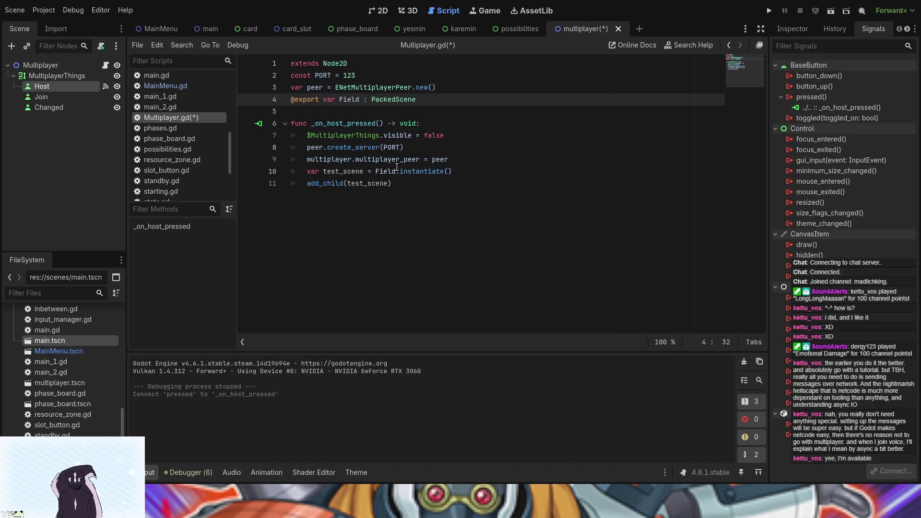
click(422, 192)
key(Return)
key(Return)
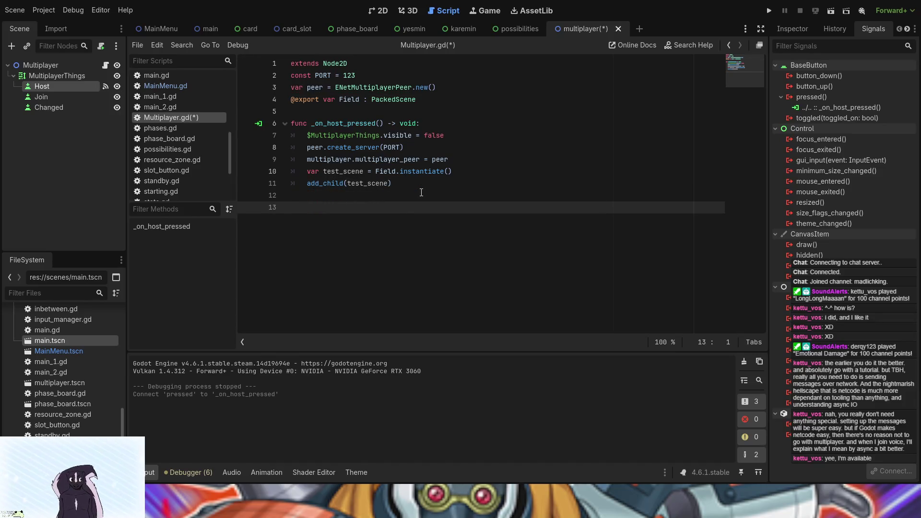
click(770, 11)
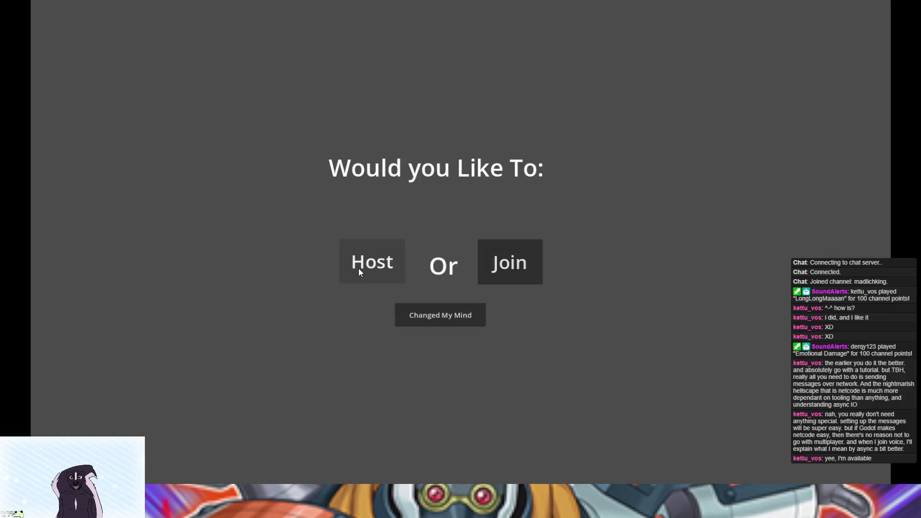
Step: Press Host in the running game and let the debugger halt on card.gd line 18's null-instance error
click(358, 269)
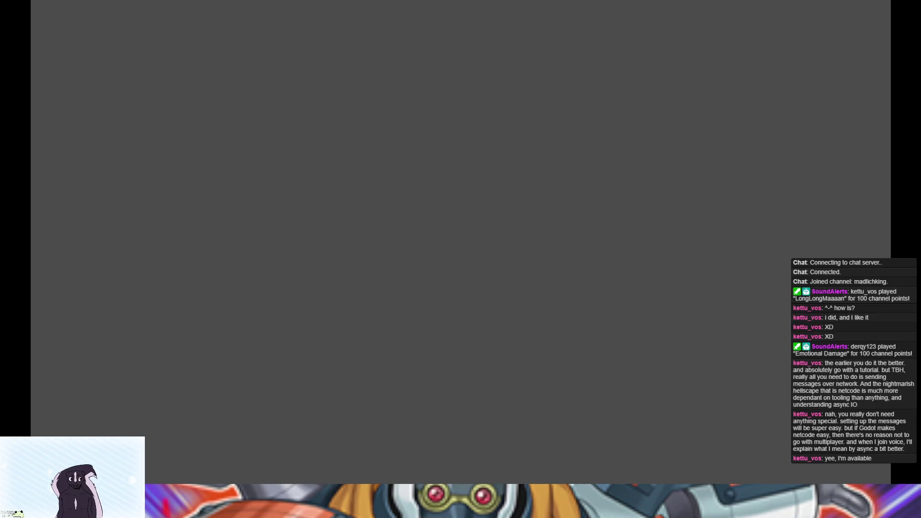
scroll(485, 216, down, 4)
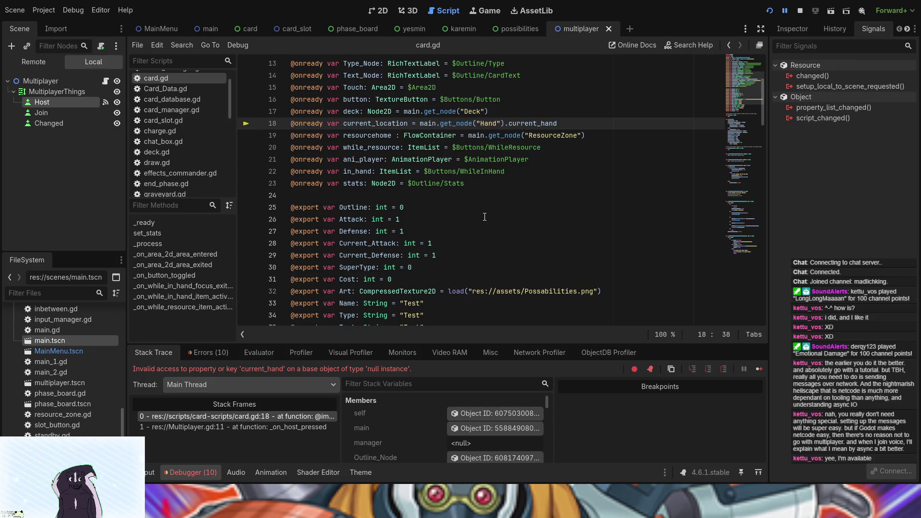
Step: Compare the Deck and Hand get_node lookups on card.gd lines 17–18, then switch to the main scene
scroll(485, 217, up, 4)
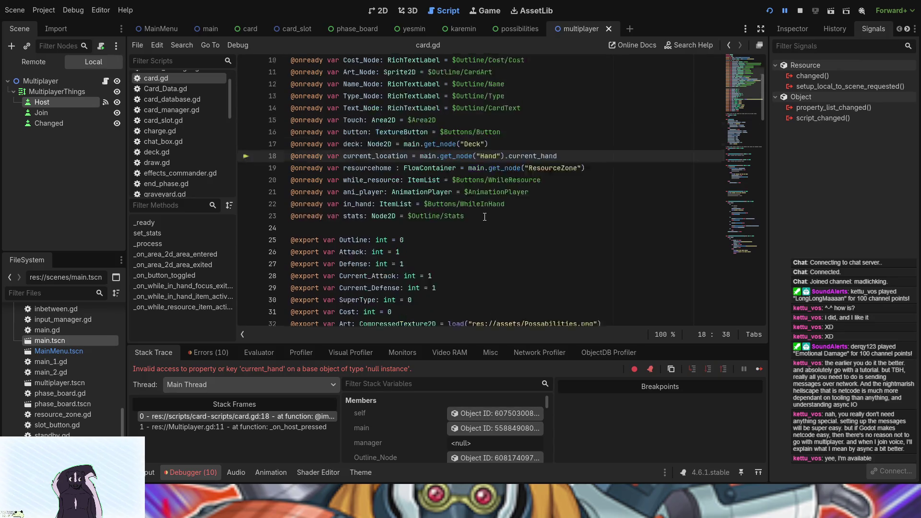
scroll(444, 197, down, 2)
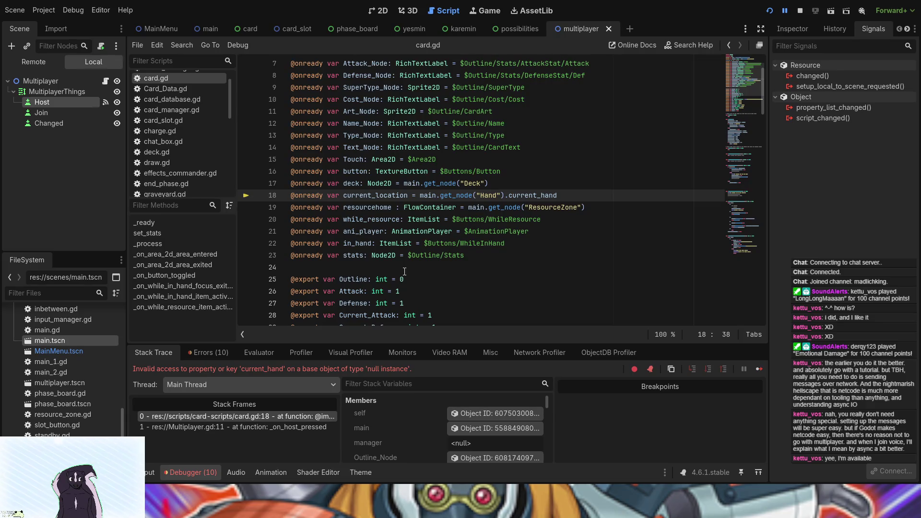
click(415, 183)
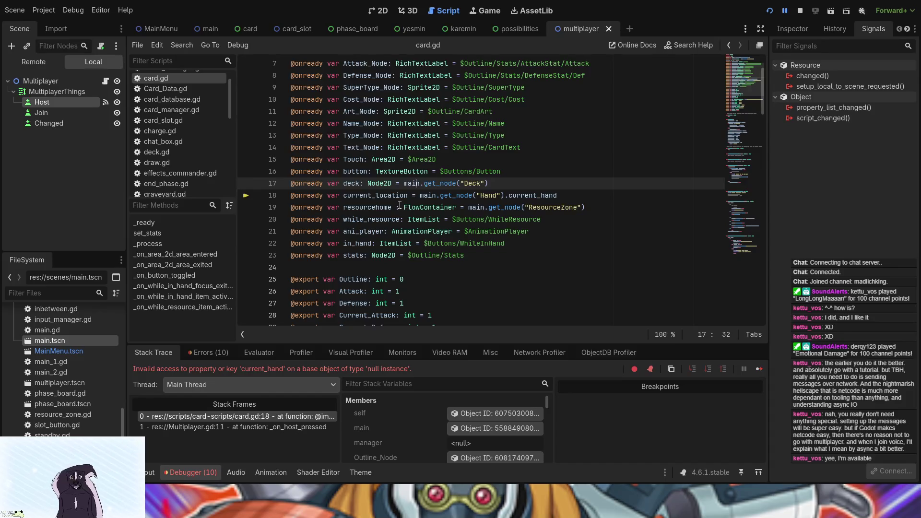
click(405, 195)
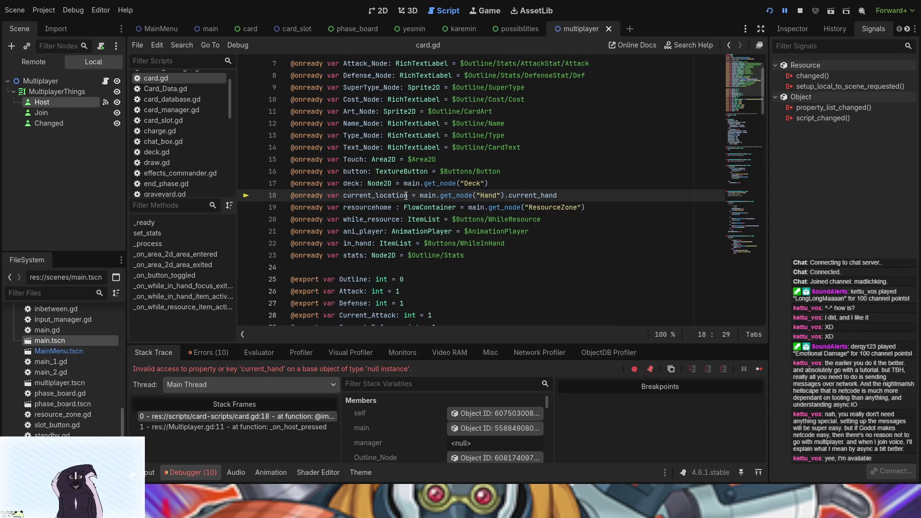
click(449, 196)
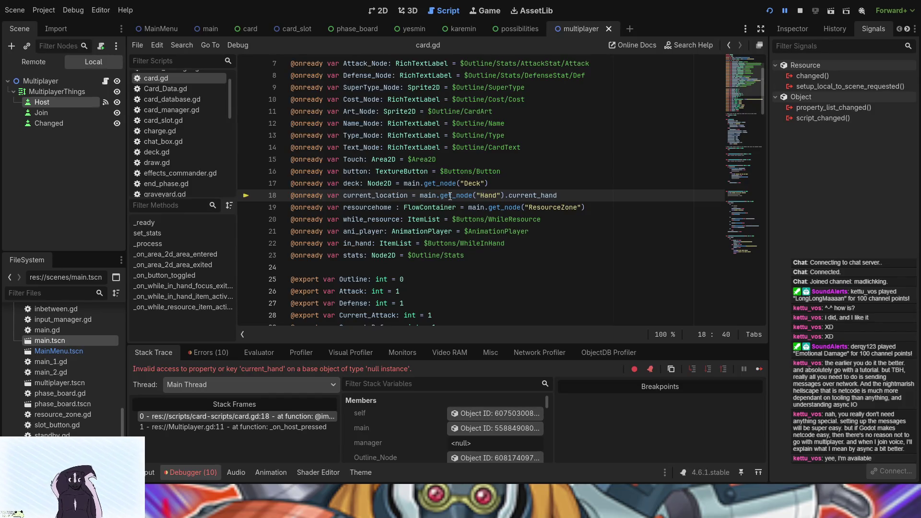
click(432, 183)
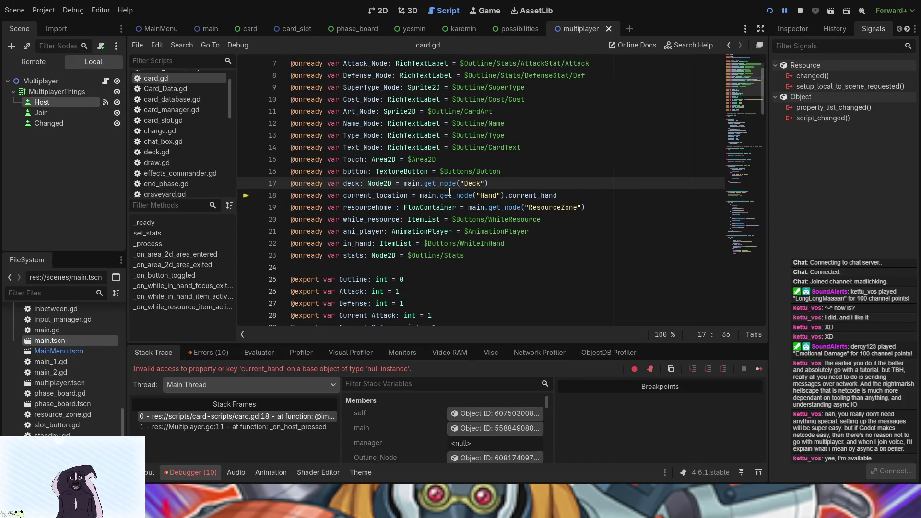
click(449, 195)
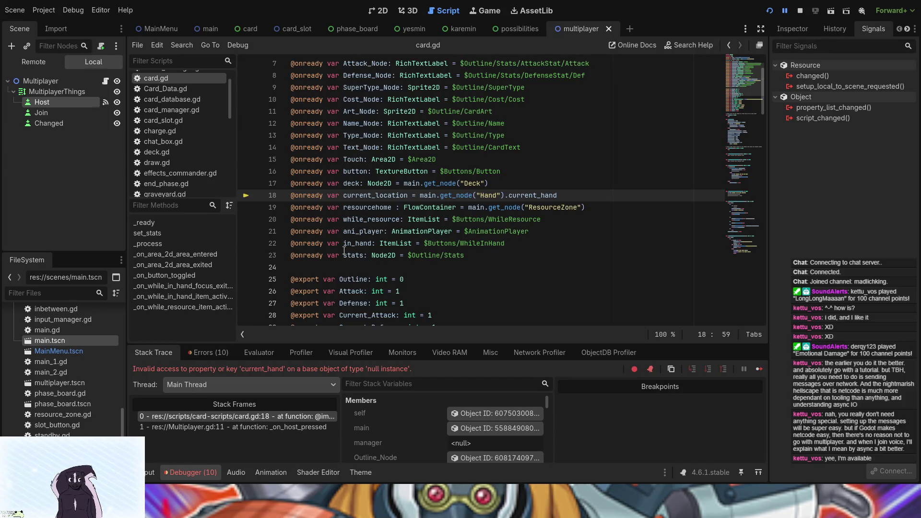
click(476, 195)
click(199, 28)
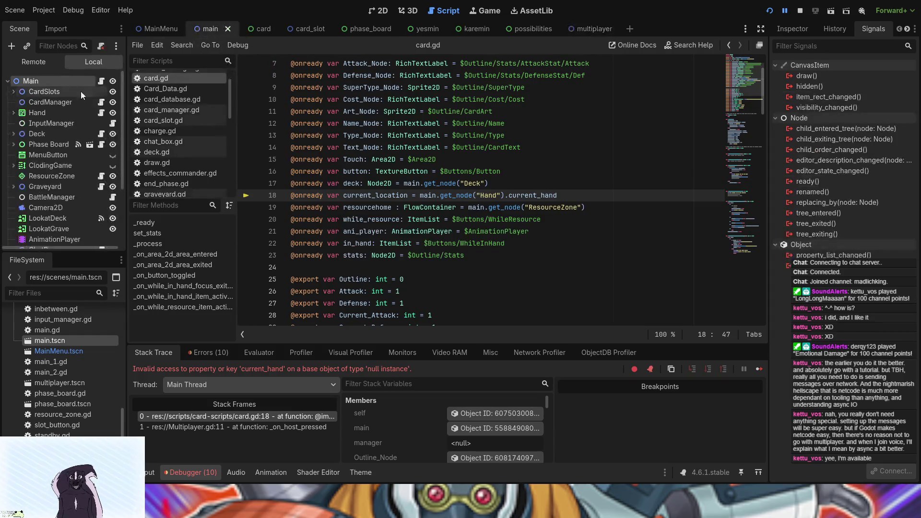
Step: Select the CardManager node in the main scene and open card_manager.gd
scroll(67, 117, down, 1)
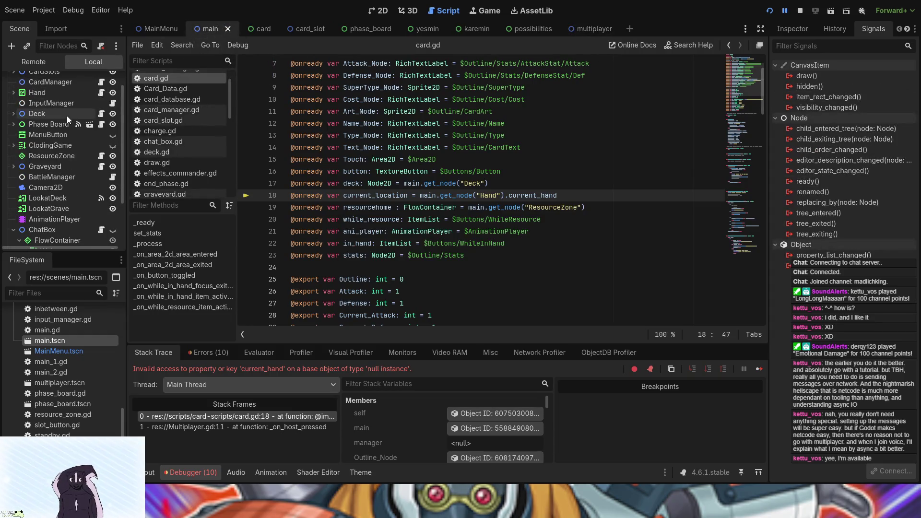
click(39, 83)
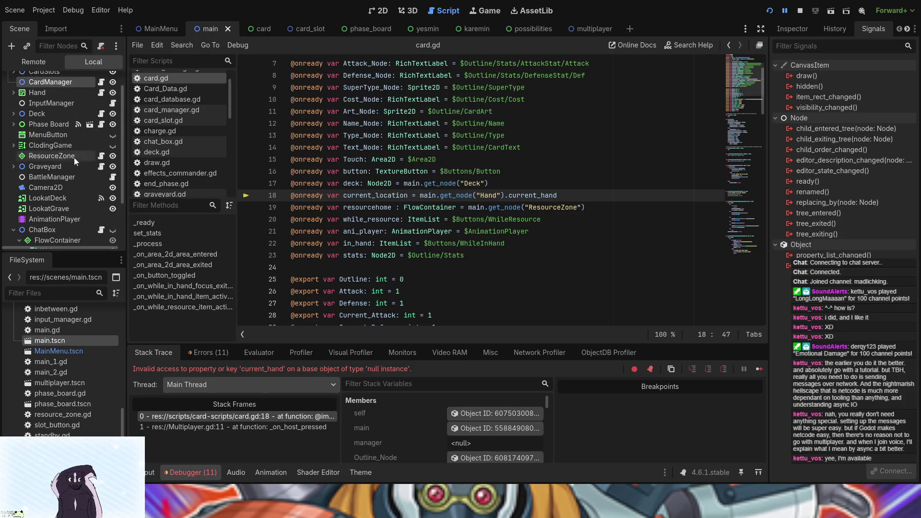
scroll(75, 159, down, 3)
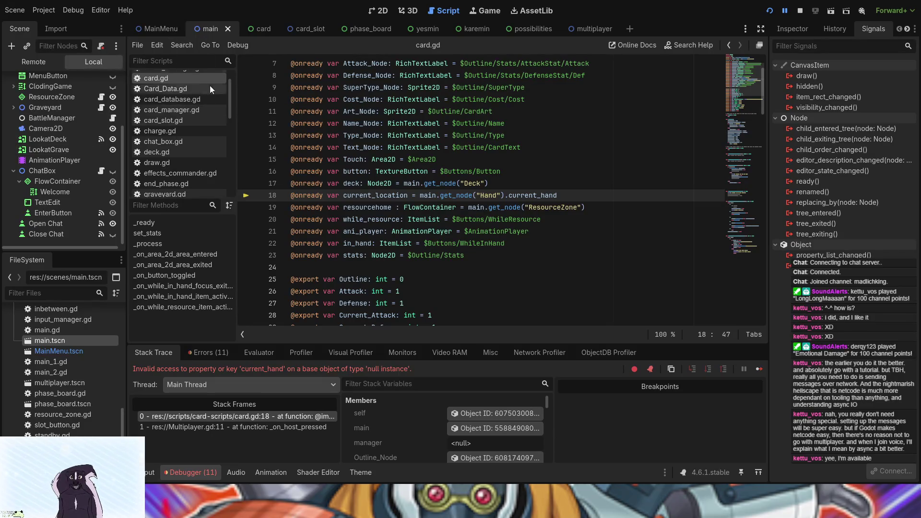
scroll(164, 105, up, 2)
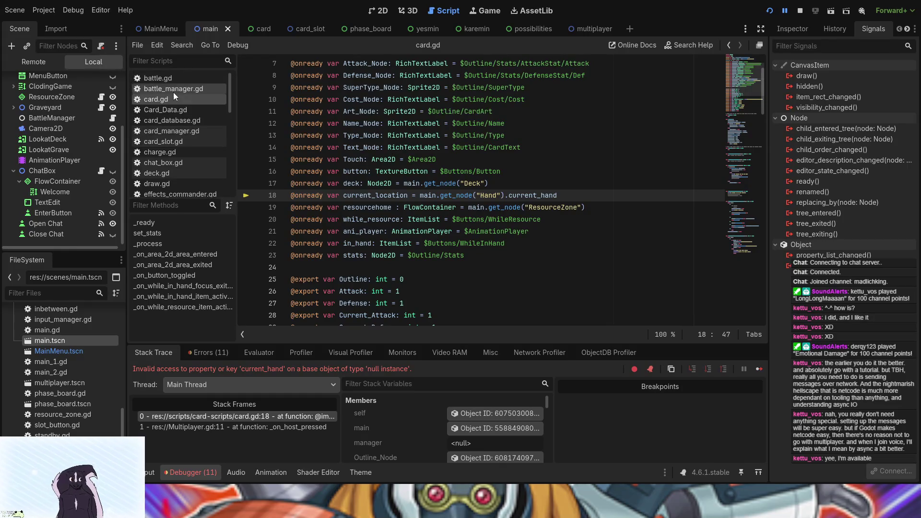
click(167, 135)
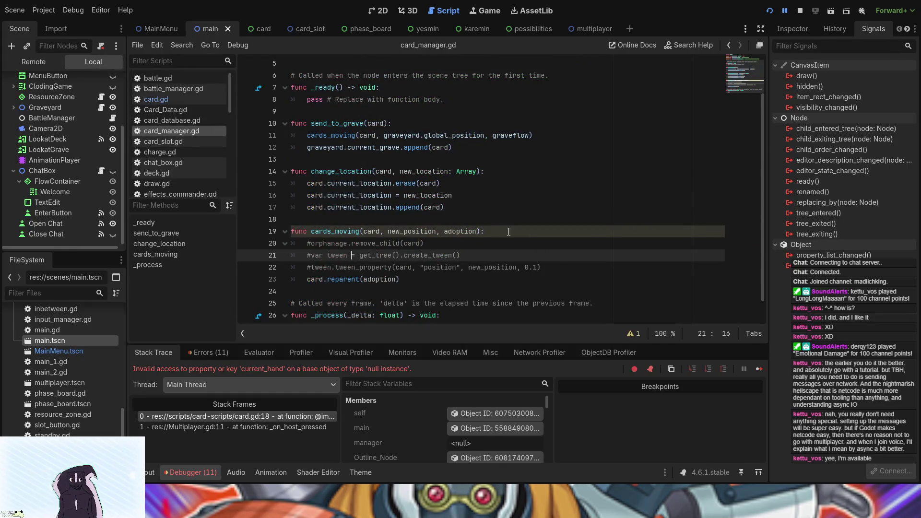
Step: Uncomment the remove_child, create_tween and tween_property lines in cards_moving
click(313, 268)
key(BackSpace)
click(311, 256)
key(BackSpace)
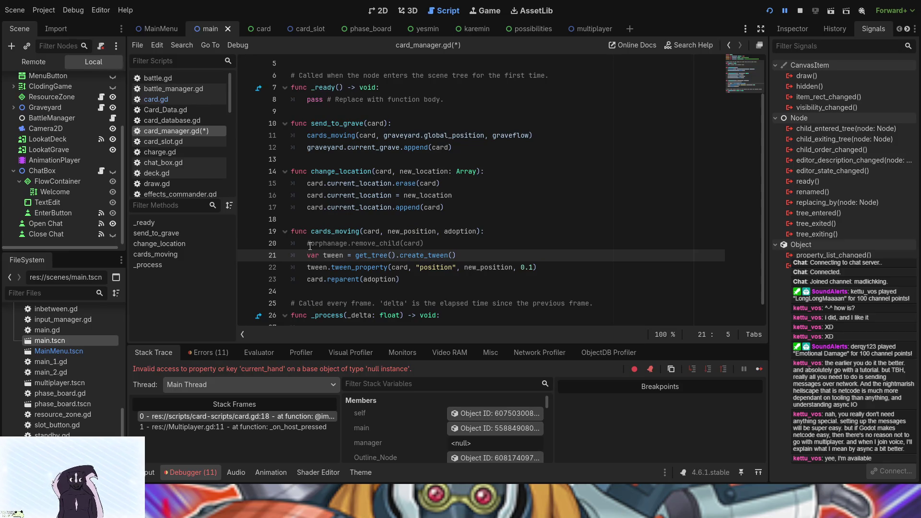
click(310, 246)
scroll(397, 285, down, 1)
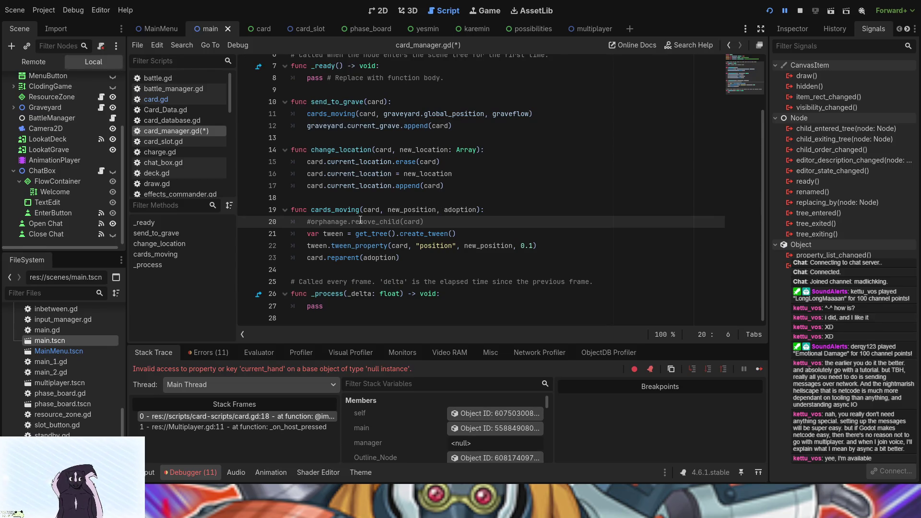
key(BackSpace)
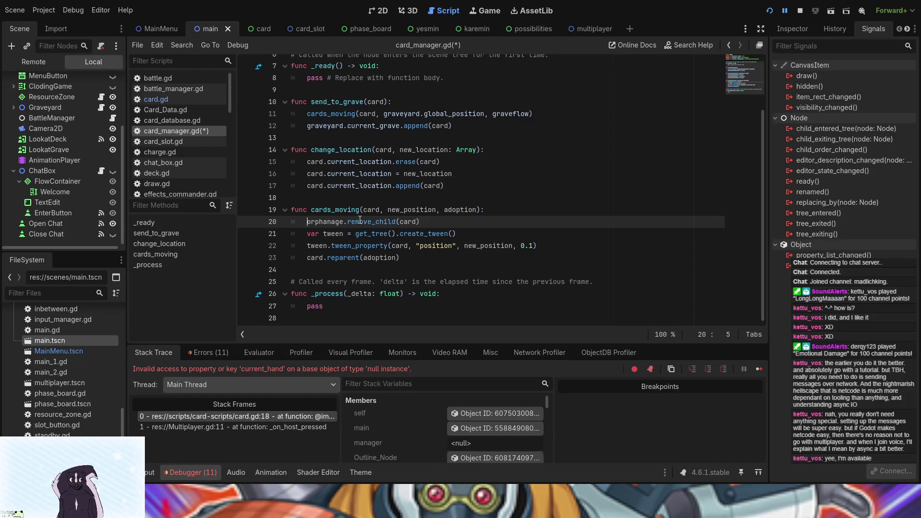
scroll(360, 219, up, 1)
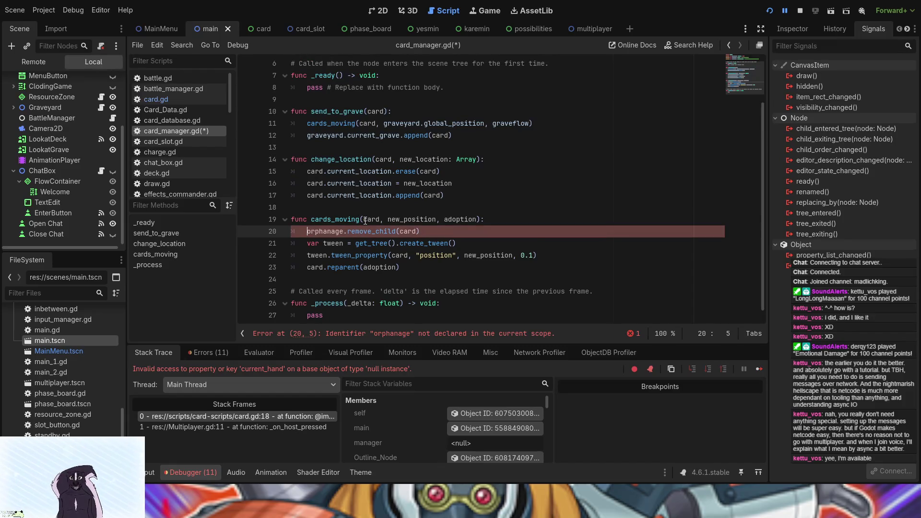
Step: Add 'orphanage,' as the first parameter of cards_moving
click(364, 219)
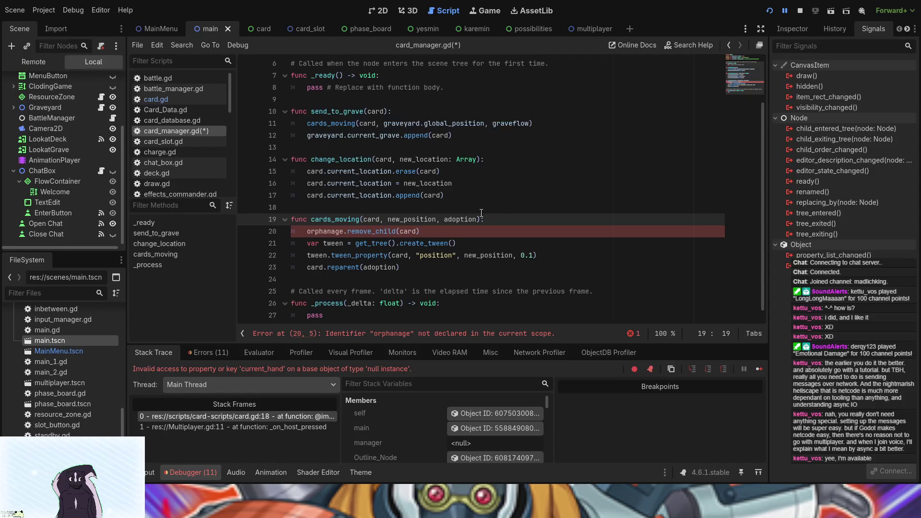
click(307, 232)
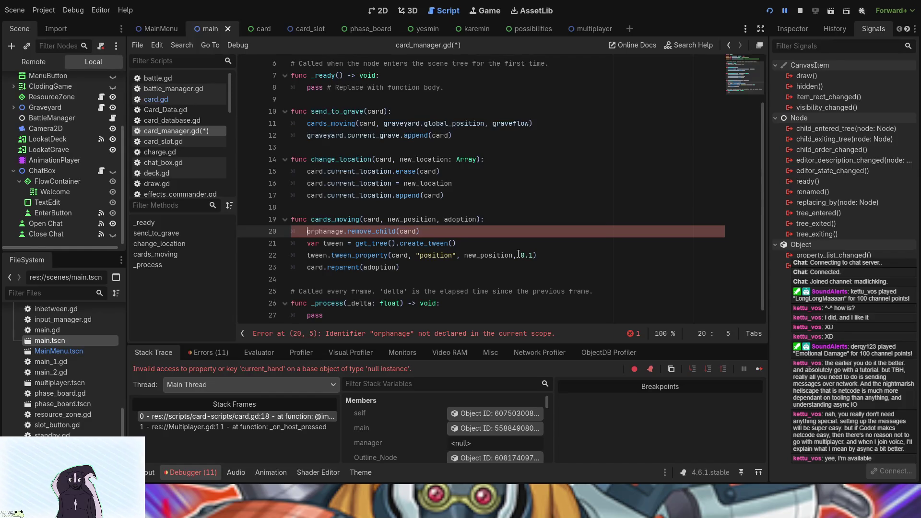
click(377, 160)
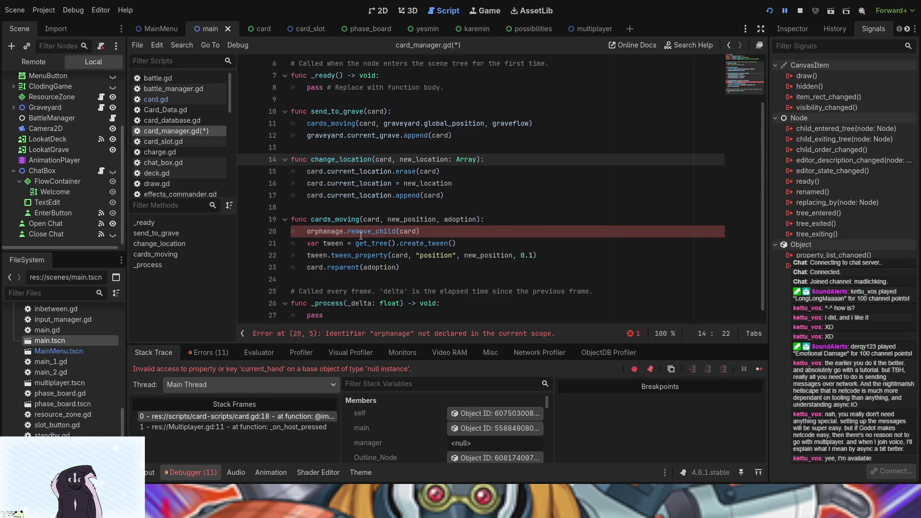
click(364, 219)
text(orp)
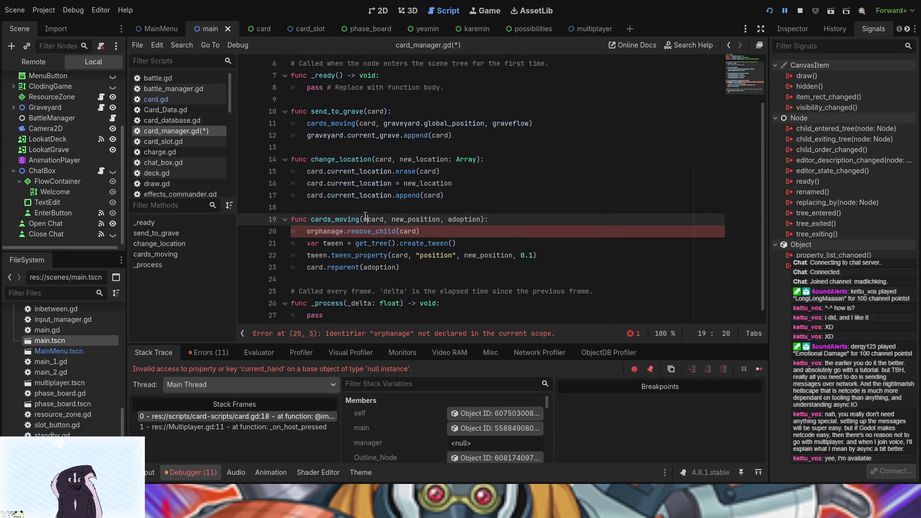
text(hanage,)
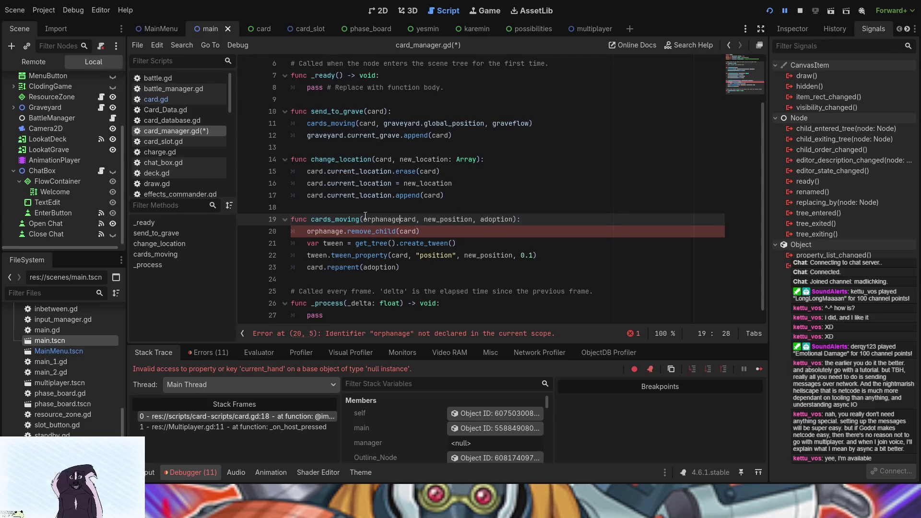
Step: Try passing card.get_parent() in send_to_grave's cards_moving call, then undo it
click(358, 123)
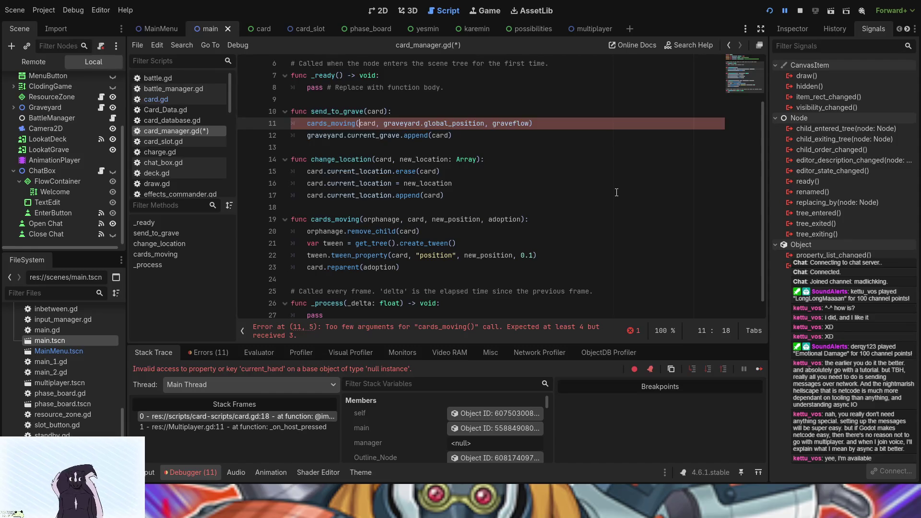
text(card)
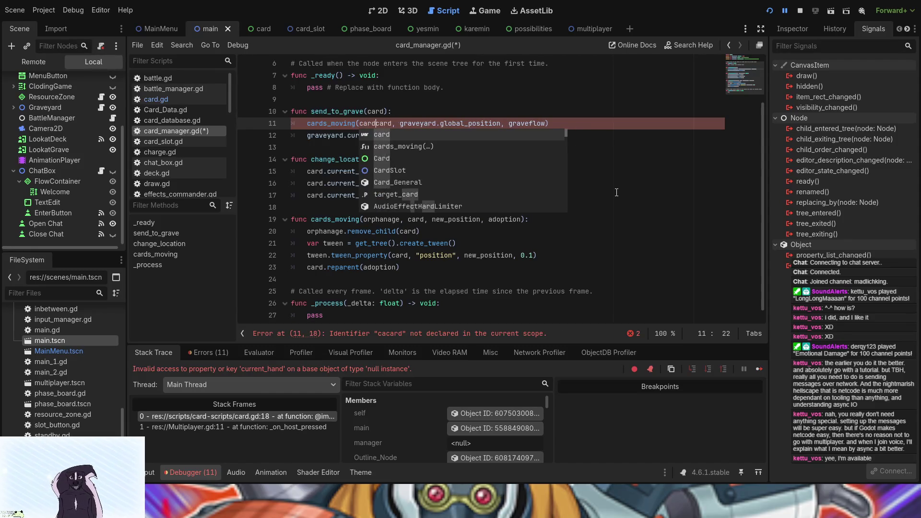
text(.)
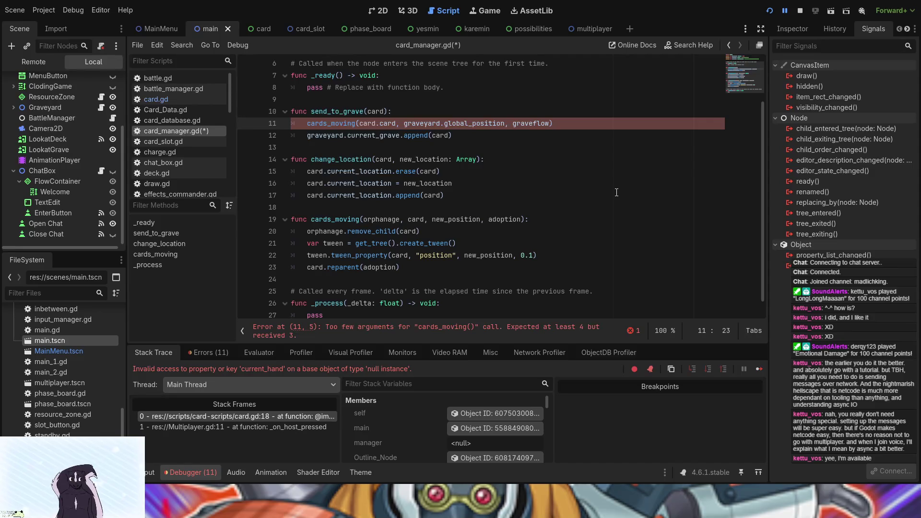
text(get_parent()
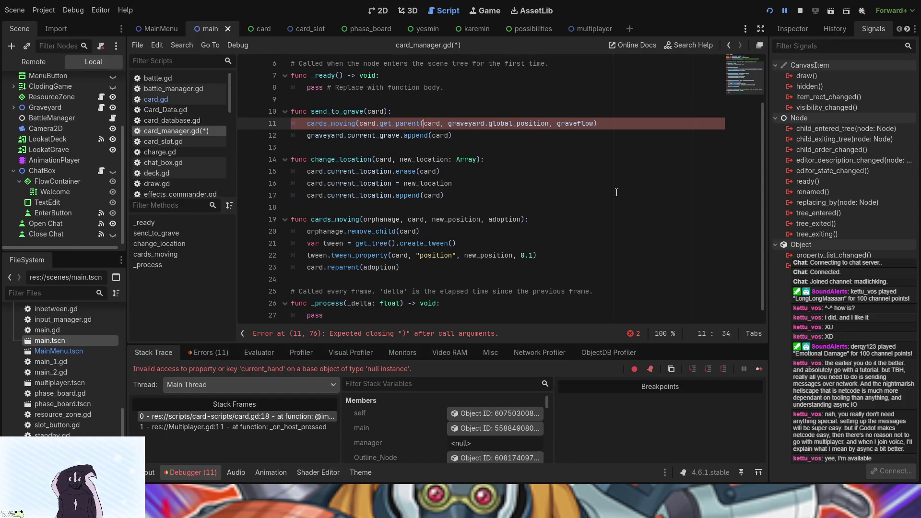
text(),)
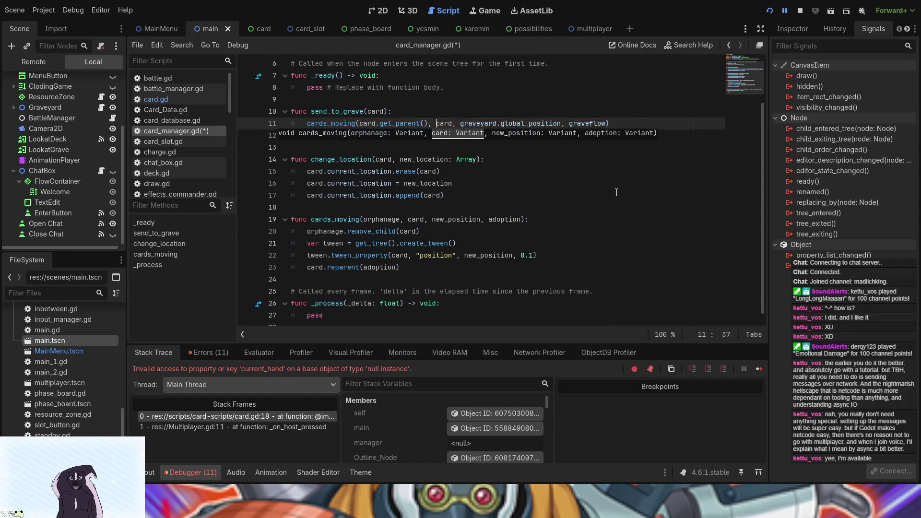
click(393, 124)
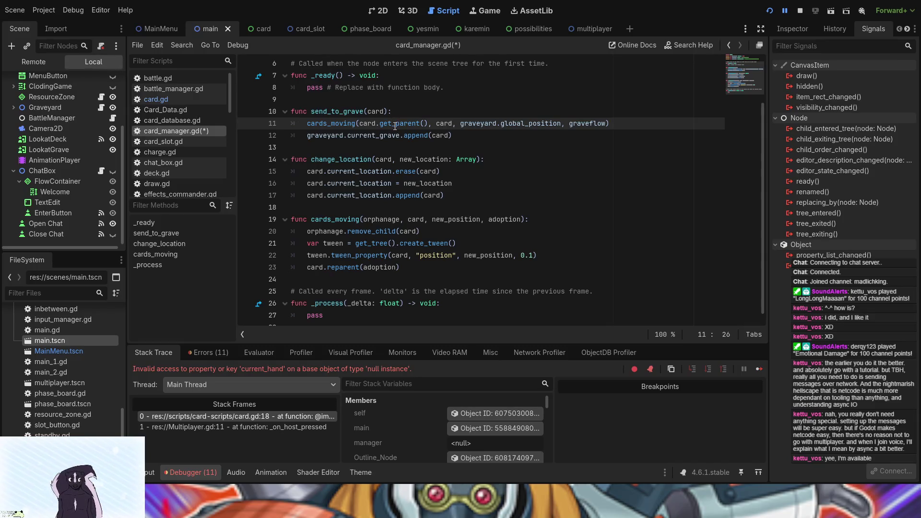
key(ctrl+z)
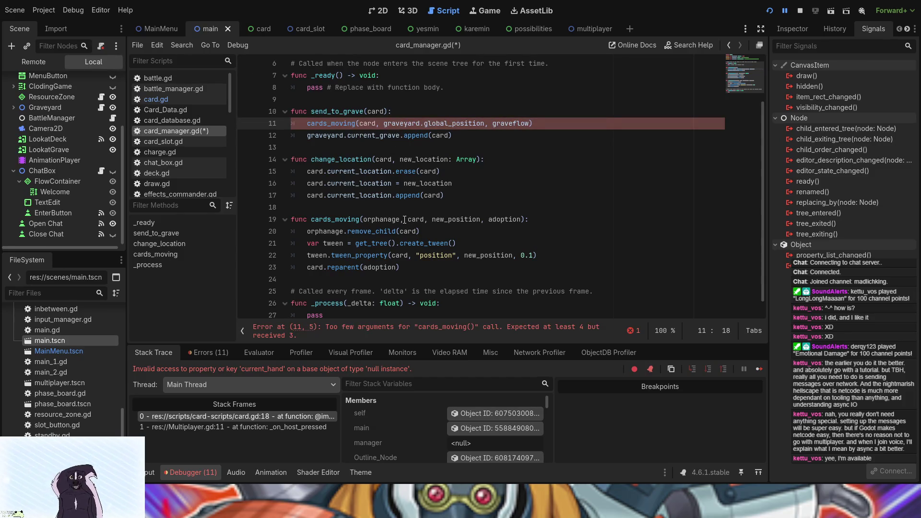
Step: Delete the orphanage parameter from the cards_moving signature
mouse_move(408, 219)
mouse_down()
mouse_move(362, 220)
mouse_move(408, 219)
mouse_up()
click(363, 219)
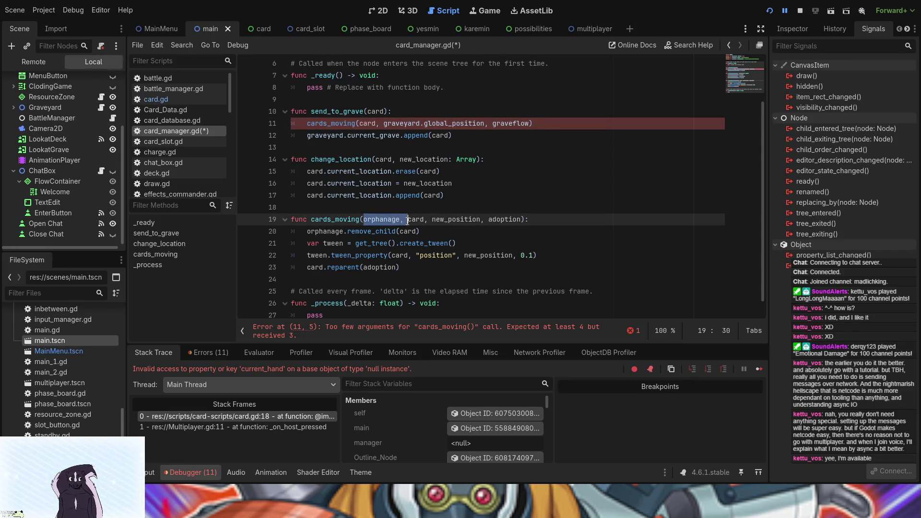
key(BackSpace)
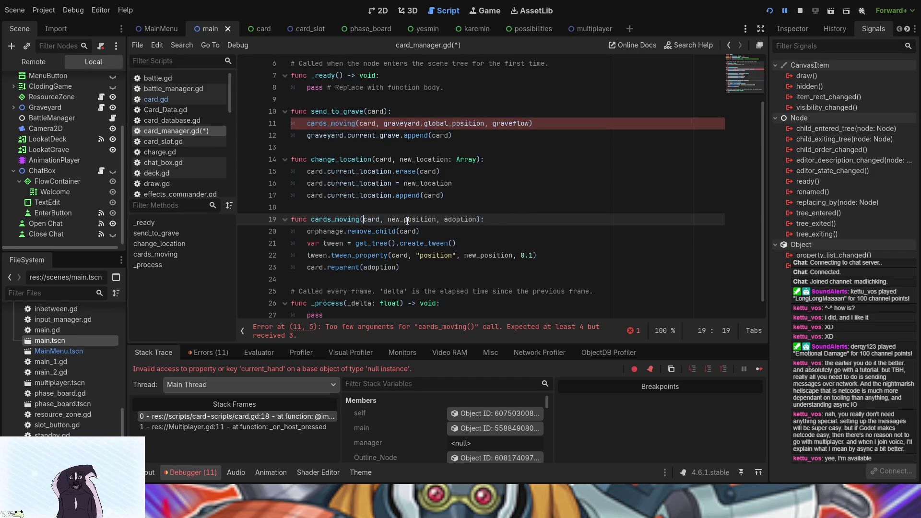
Step: Declare var orphanage = card.get_parent() on a new line above remove_child
click(311, 232)
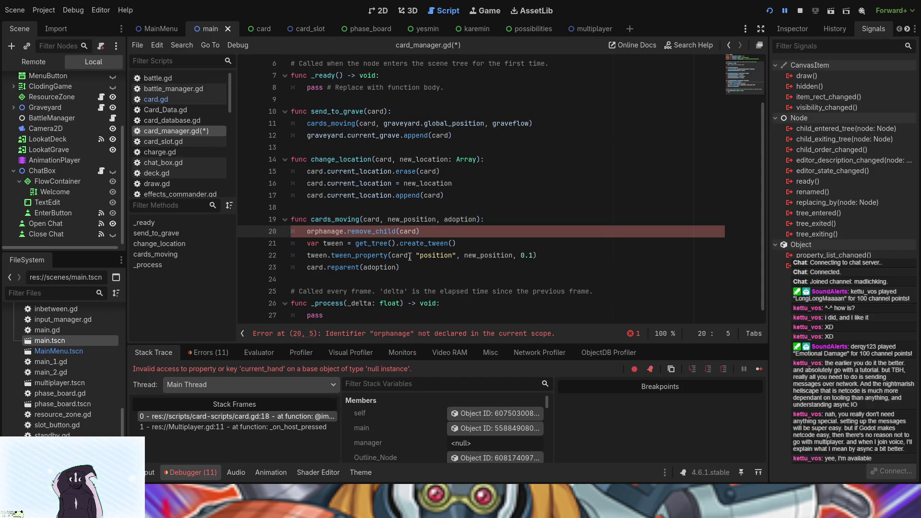
key(Return)
key(Up)
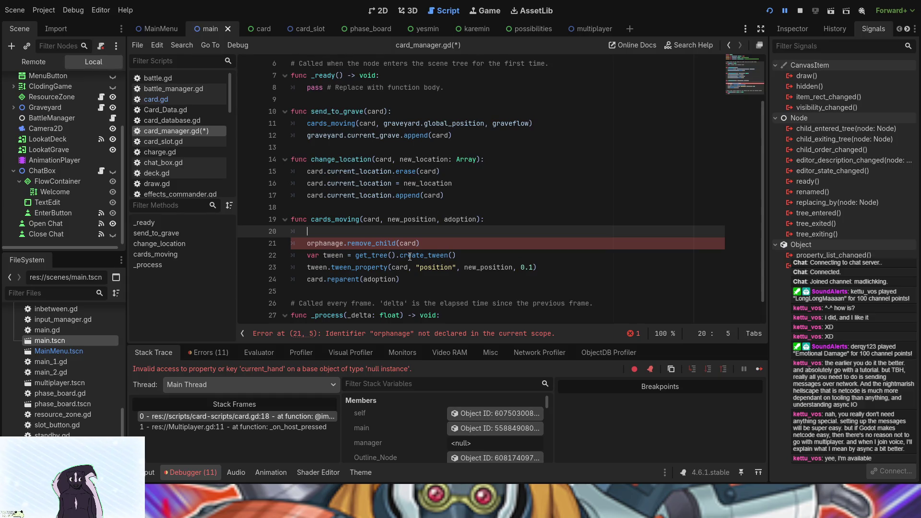
text(orpha)
text(nage)
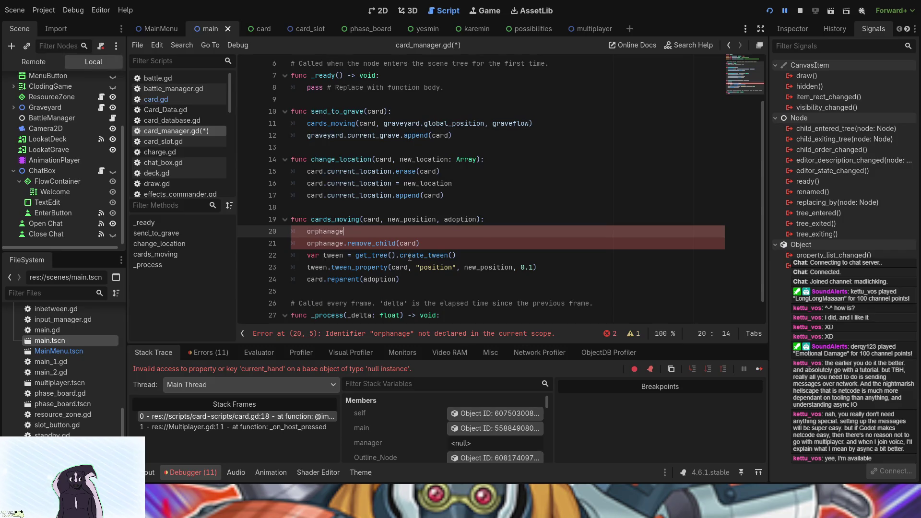
click(308, 235)
text(var)
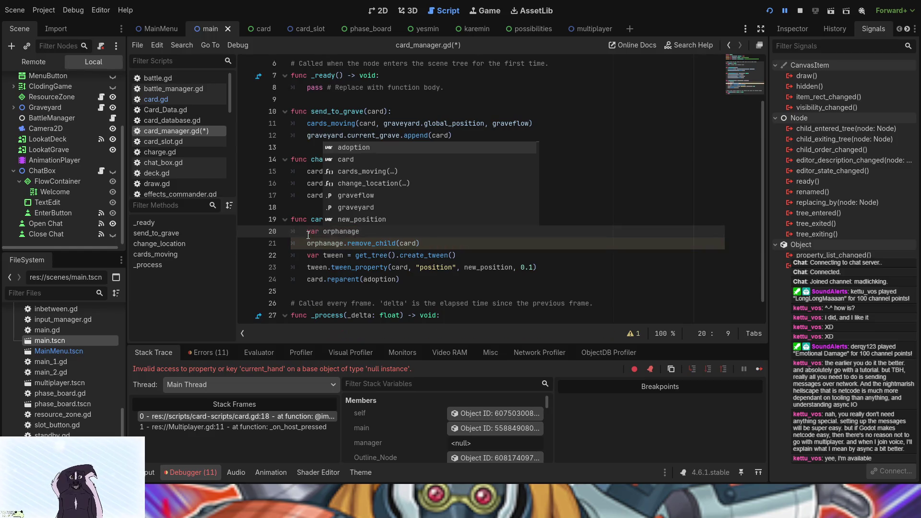
click(365, 237)
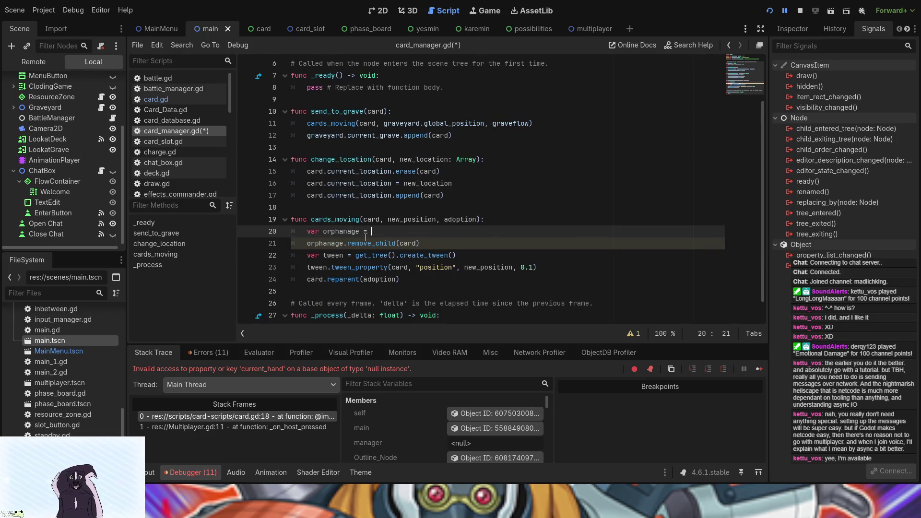
text(card)
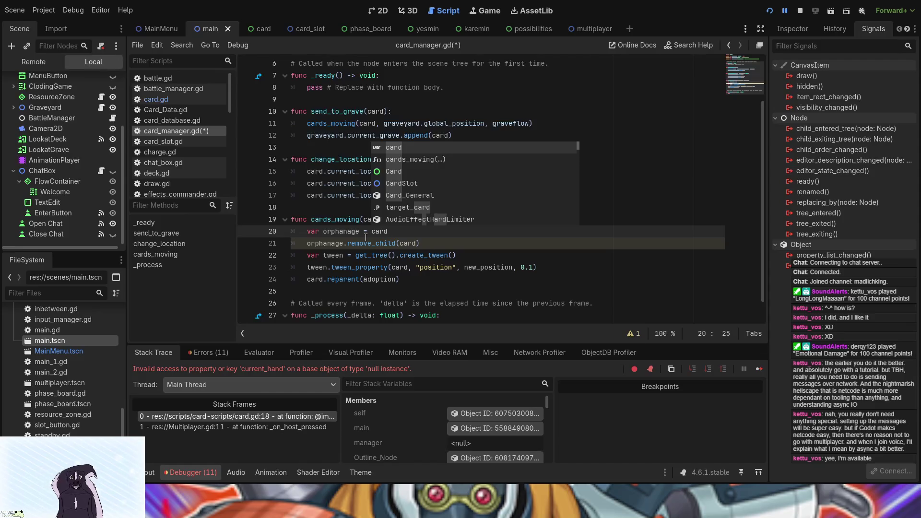
text(.get_)
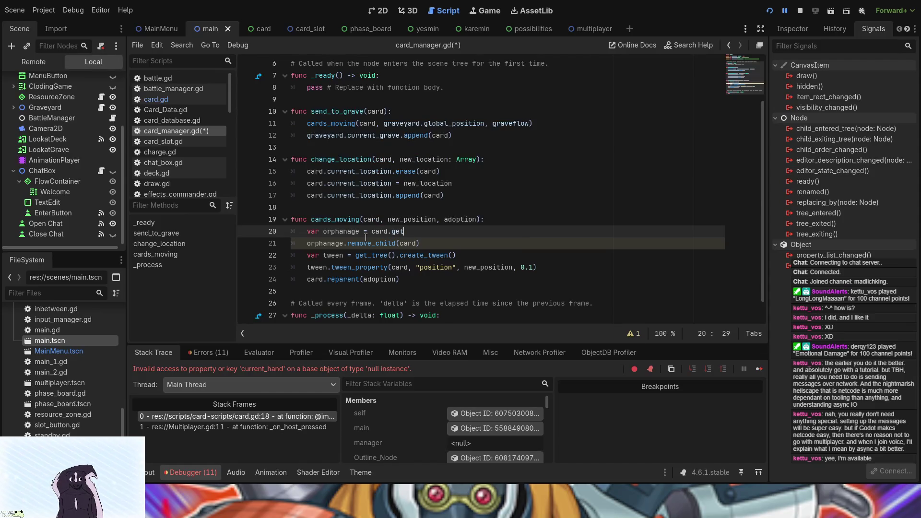
text(paren)
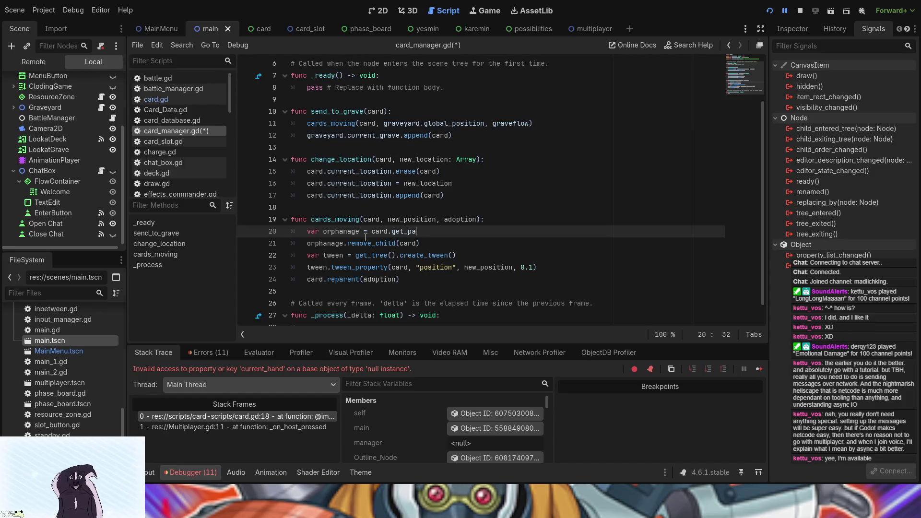
text(t()
click(373, 244)
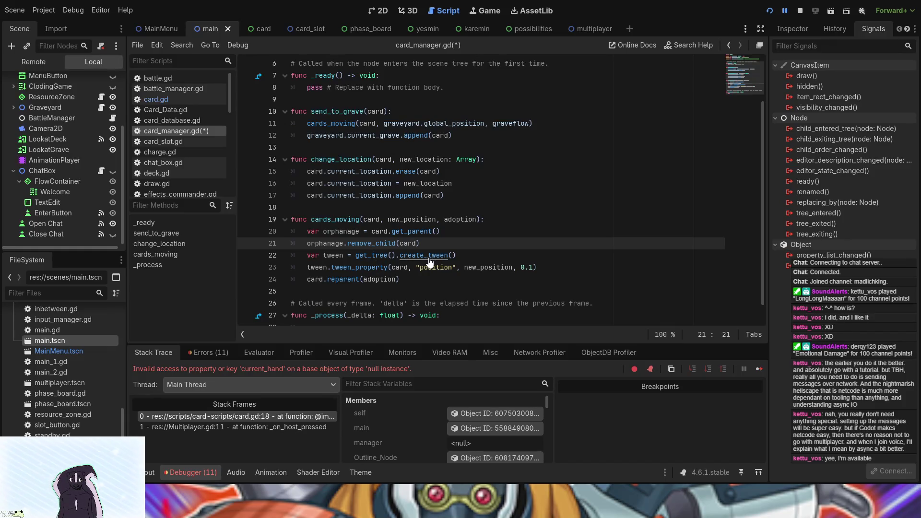
click(554, 266)
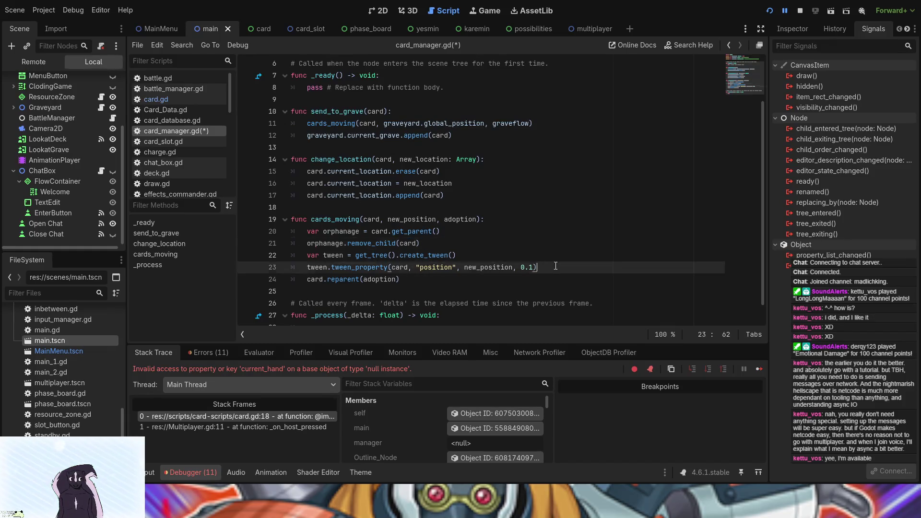
Step: Add card.position = Vector2(0,0) after the tween_property line and restart the game
key(Return)
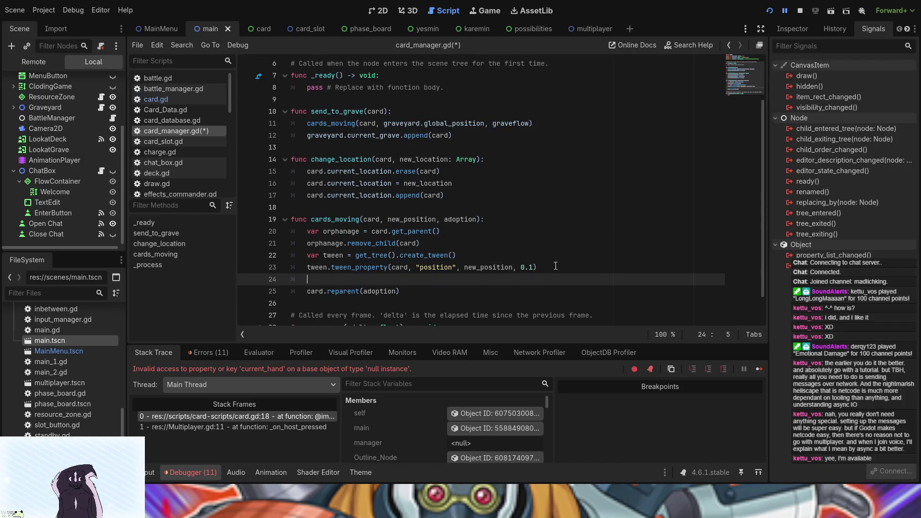
text(card)
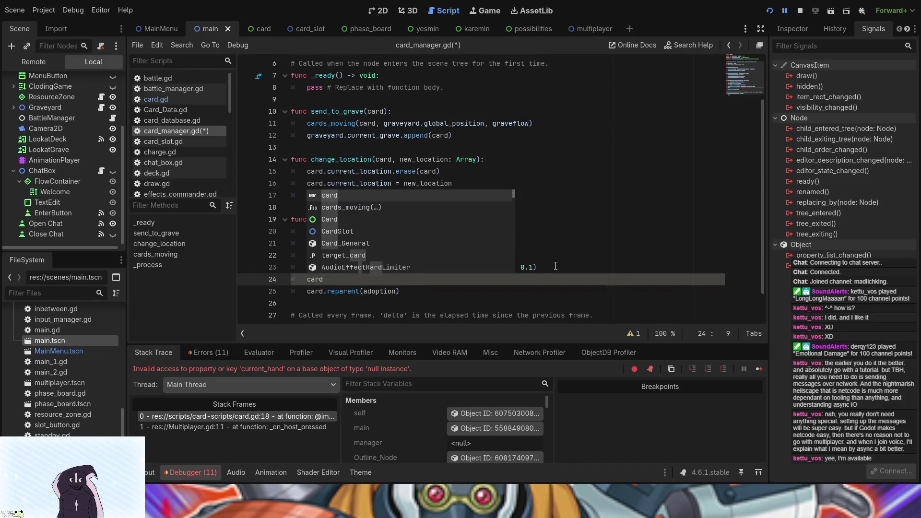
text(.pos)
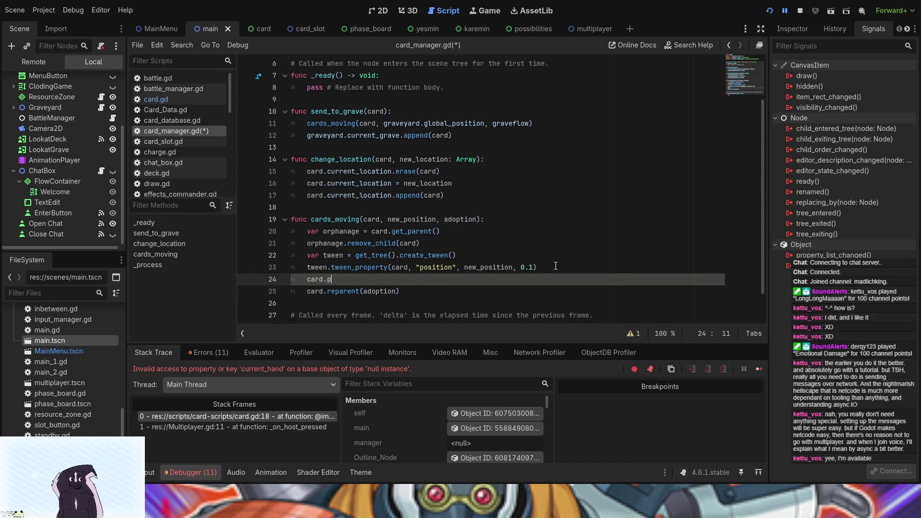
text(ition =)
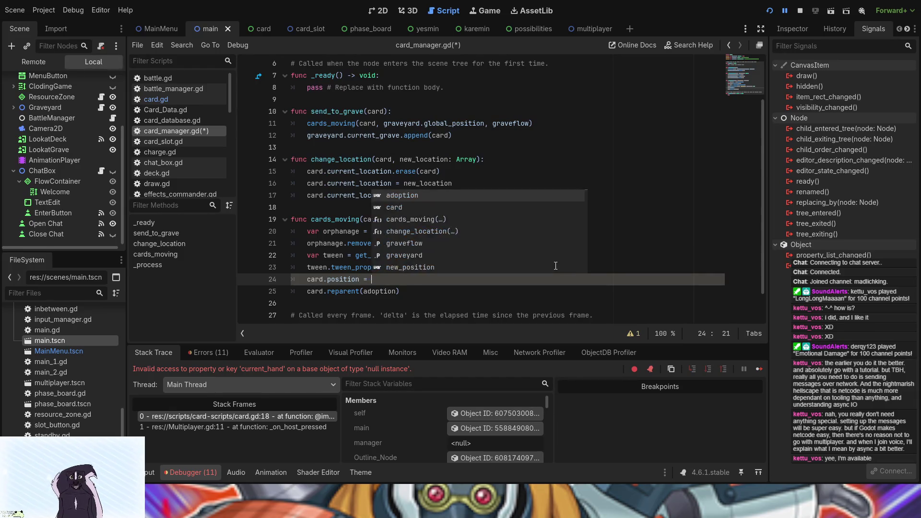
text( v)
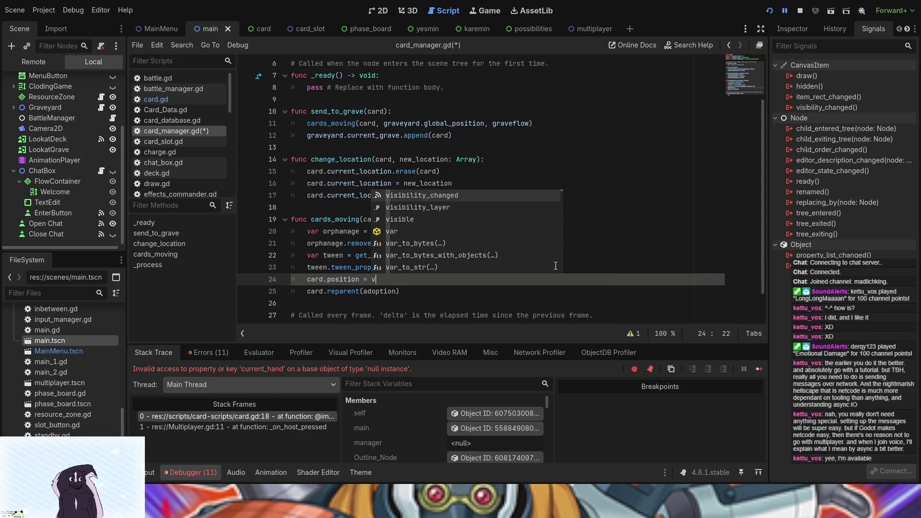
text(ve)
key(Return)
text((0)
text(,0,)
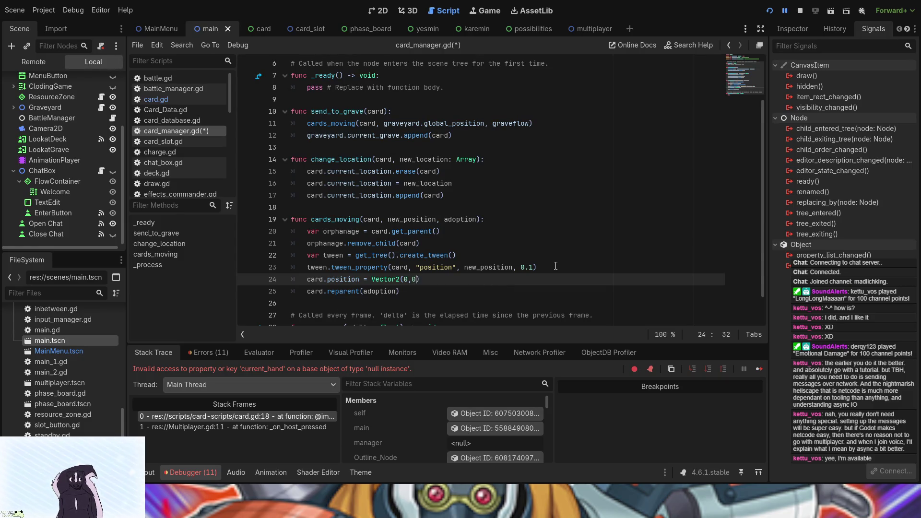
click(770, 12)
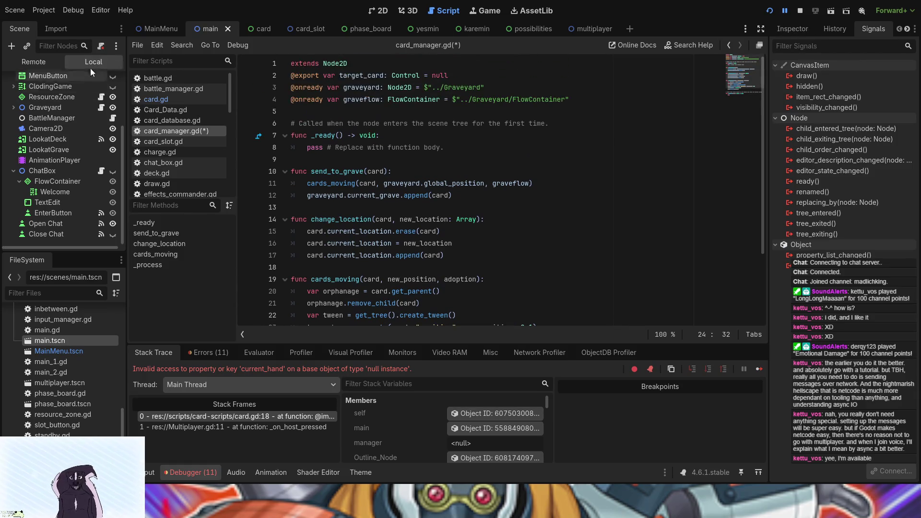
Step: Switch to card.gd and scroll to line 18, where current_hand is read
click(187, 99)
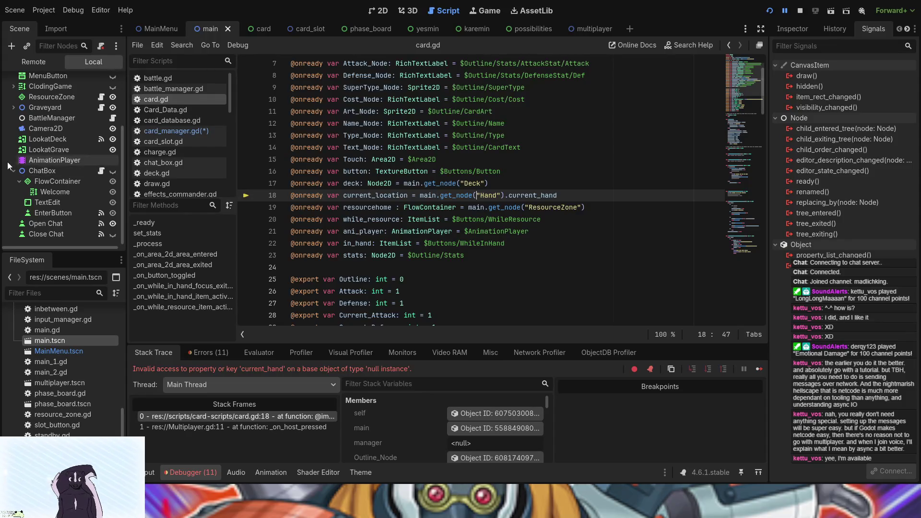
scroll(7, 162, up, 5)
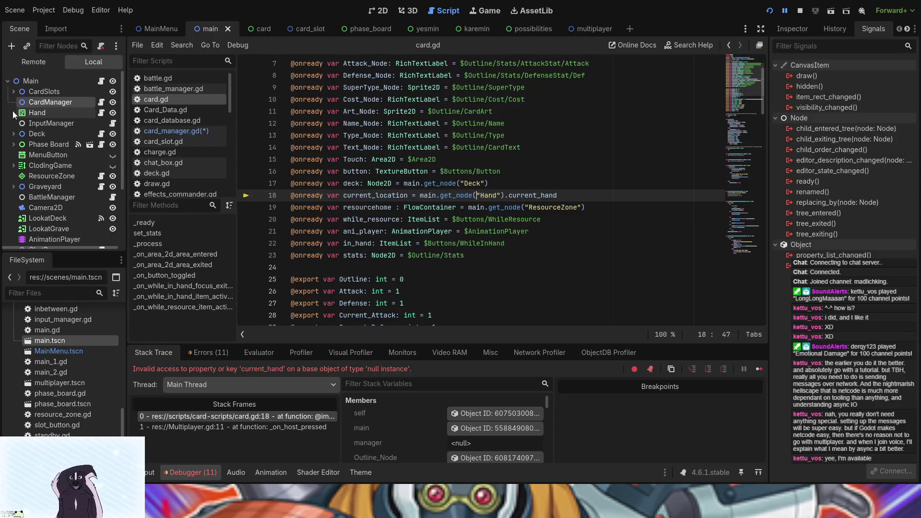
scroll(480, 176, down, 5)
scroll(480, 176, up, 5)
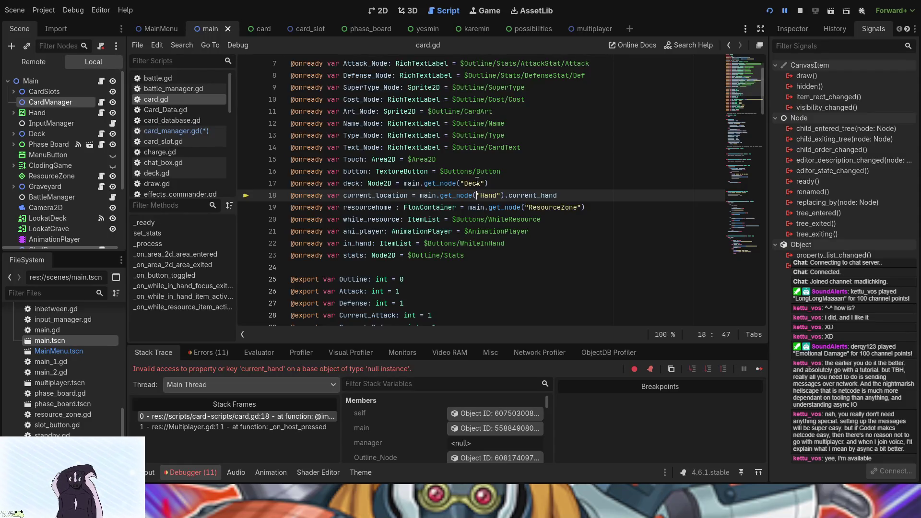
scroll(475, 182, up, 2)
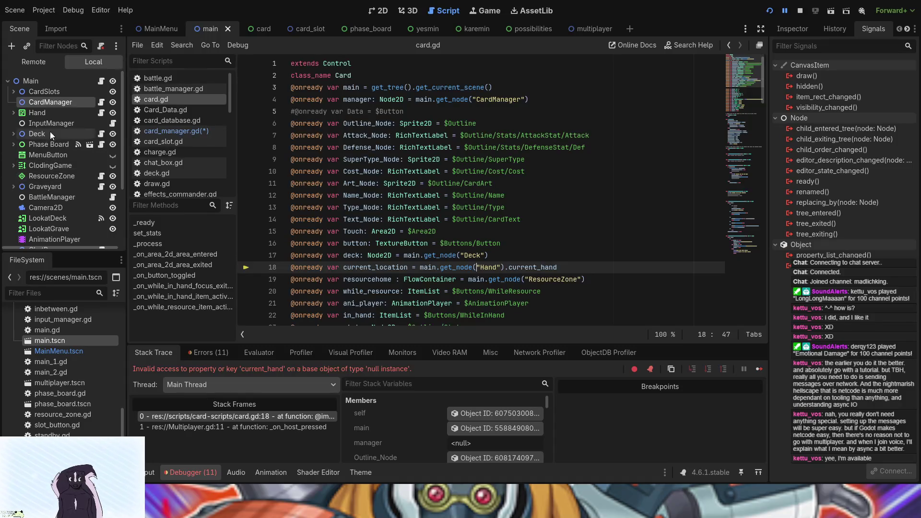
scroll(478, 235, down, 4)
scroll(445, 238, down, 1)
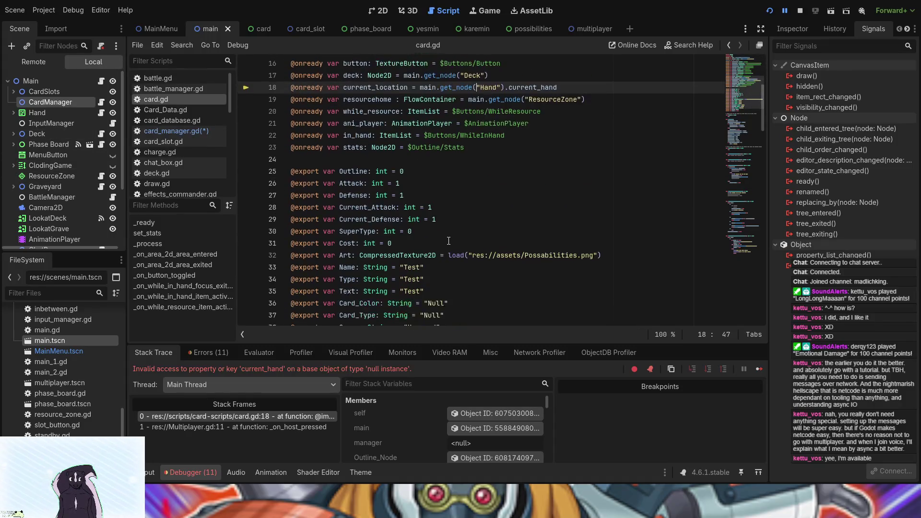
scroll(449, 241, up, 3)
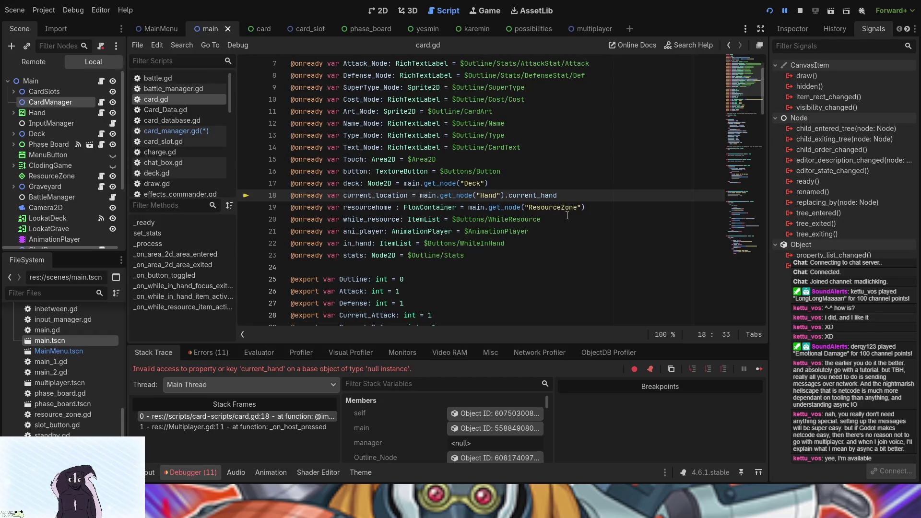
text(if )
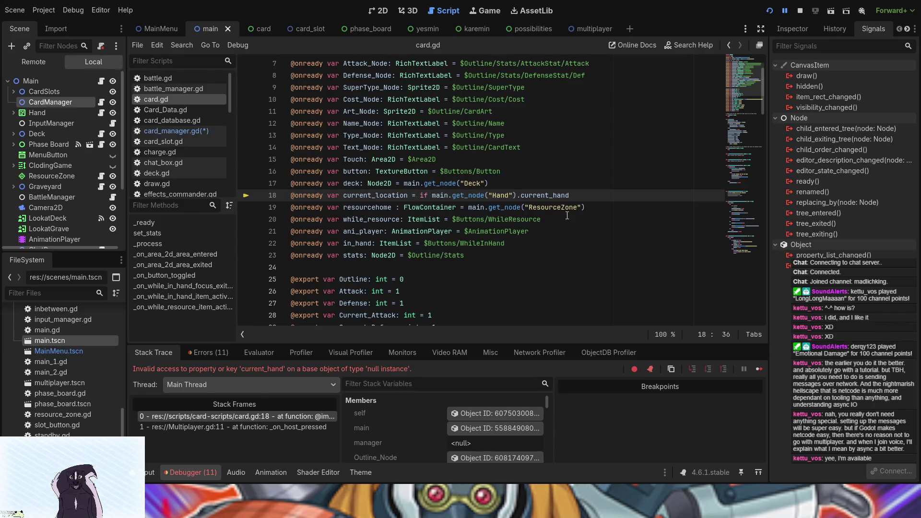
text(main )
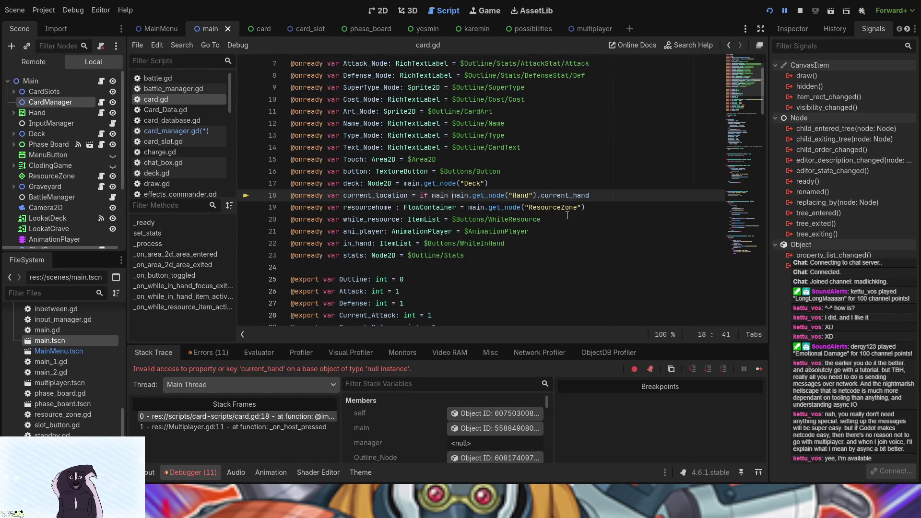
text(=)
key(BackSpace)
text(= )
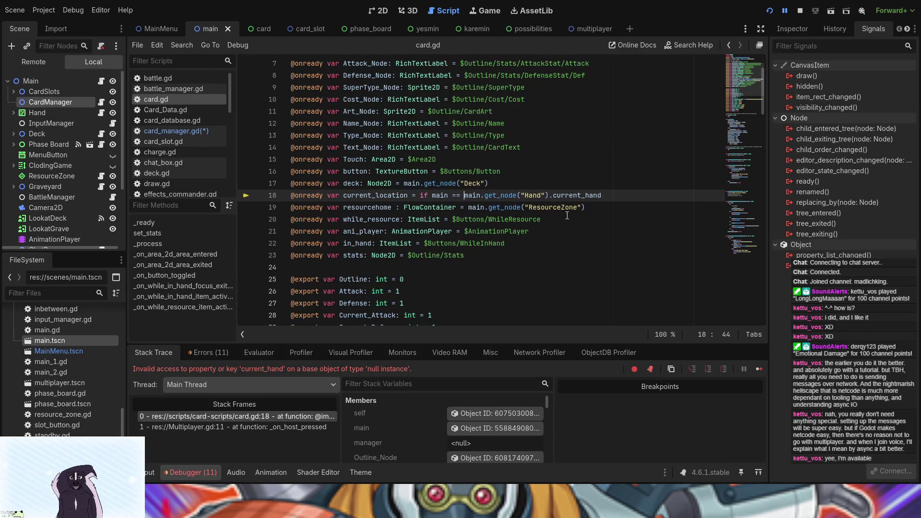
text(Mul)
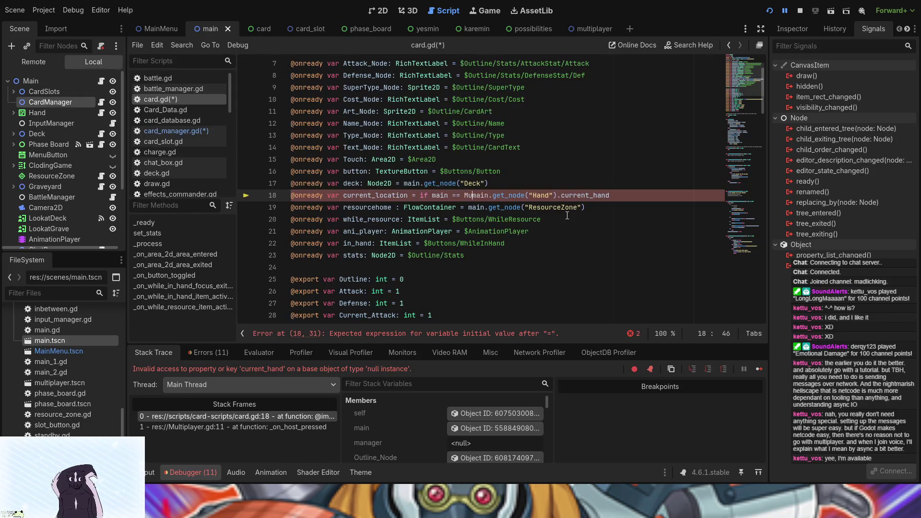
text(t)
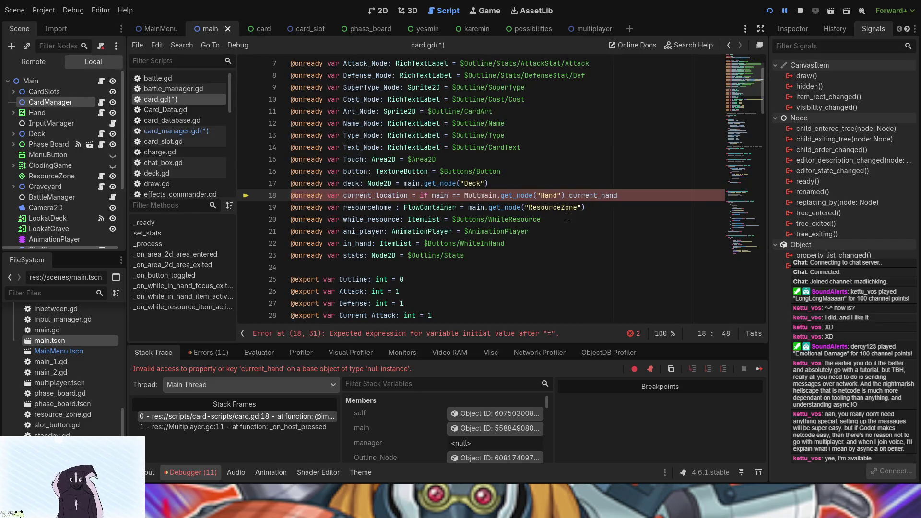
text(iplayer)
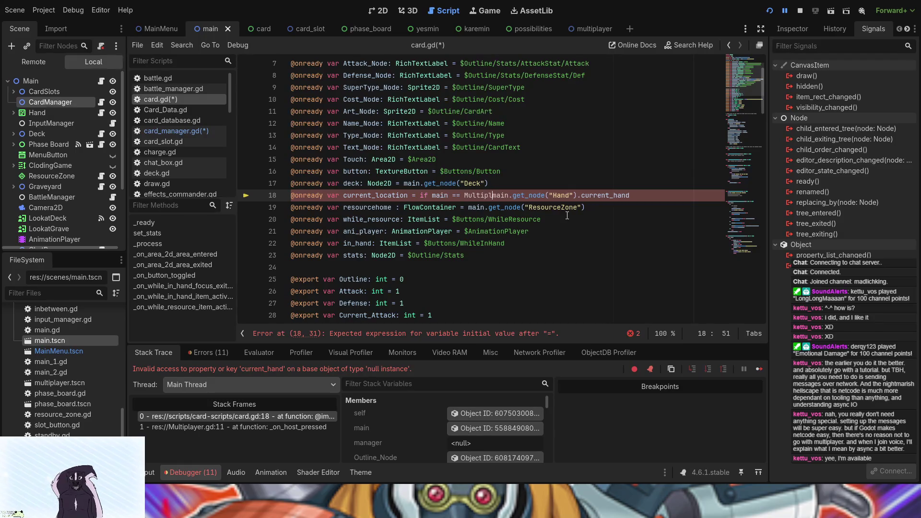
text(:)
key(Return)
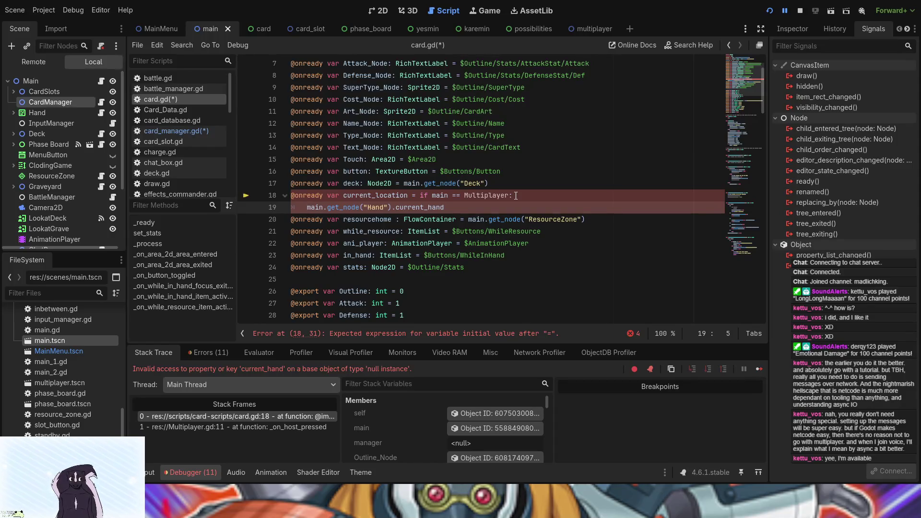
key(BackSpace)
key(BackSpace)
key(BackSpace)
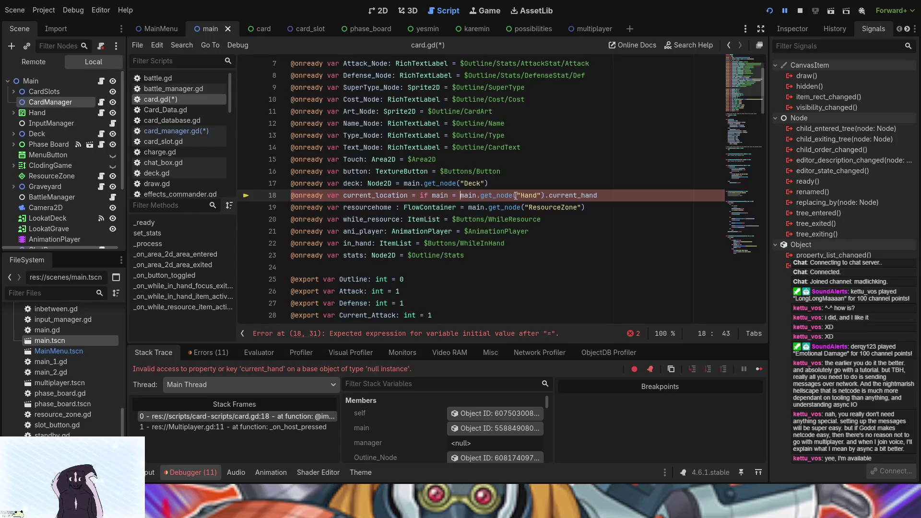
key(ctrl+s)
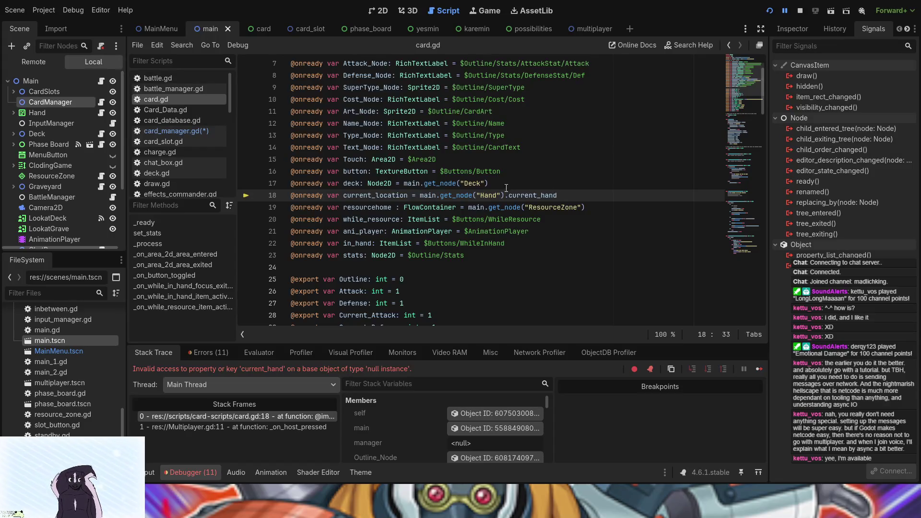
Step: Jump from main on line 19 to its declaration on line 3
key(Up)
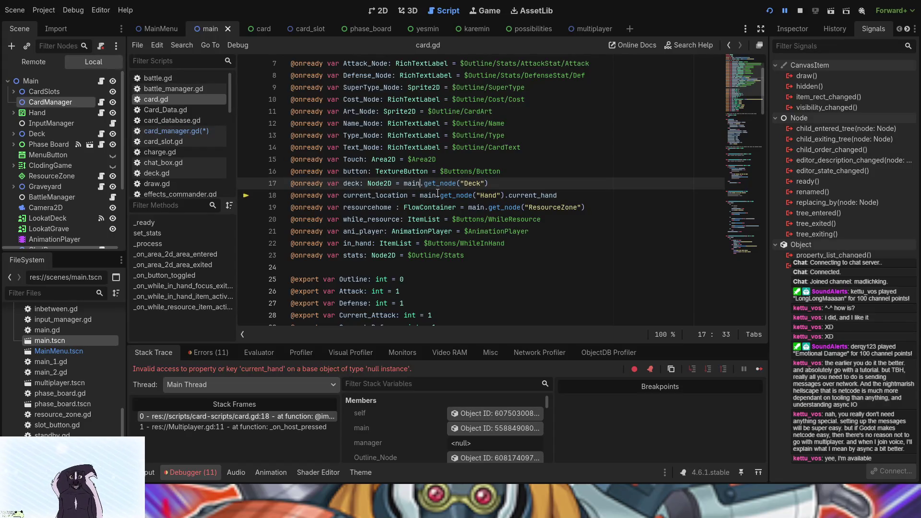
key(Down)
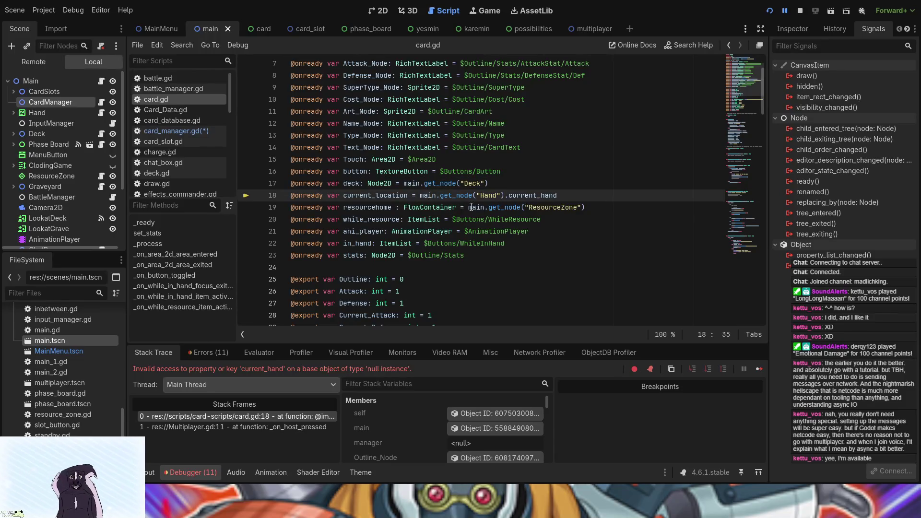
click(471, 208)
click(498, 206)
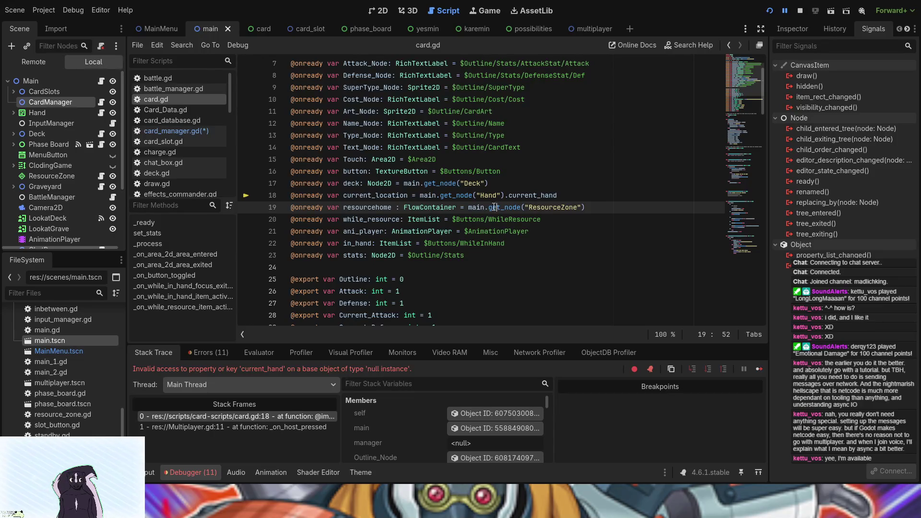
click(474, 210)
key(ctrl)
ctrl+click(473, 211)
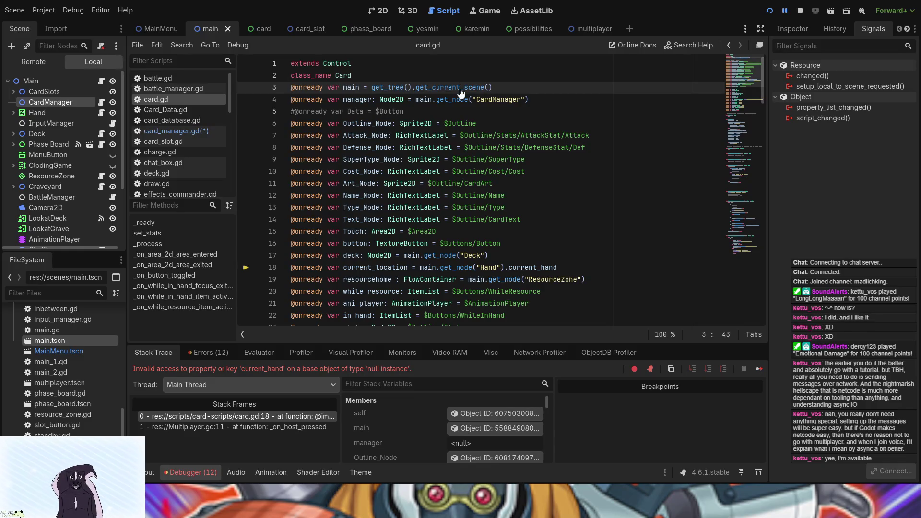
Step: Open the SceneTree documentation for get_current_scene
ctrl+click(461, 88)
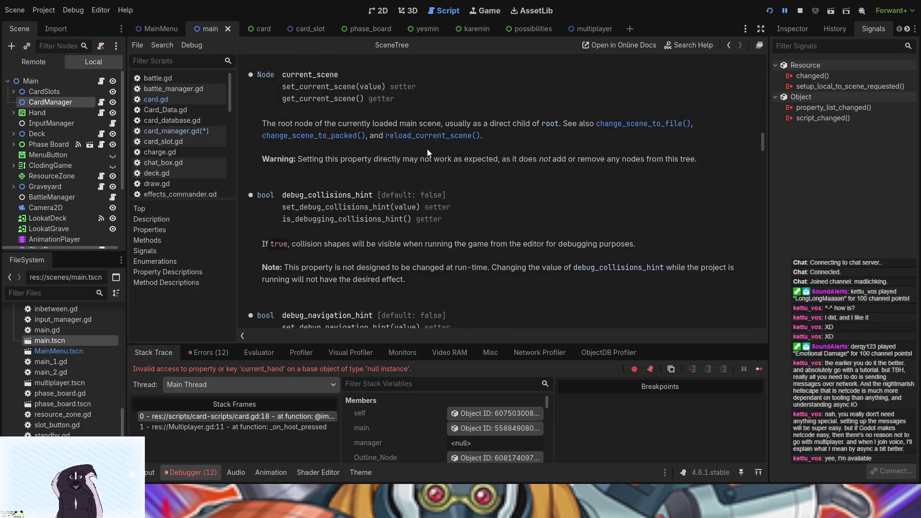
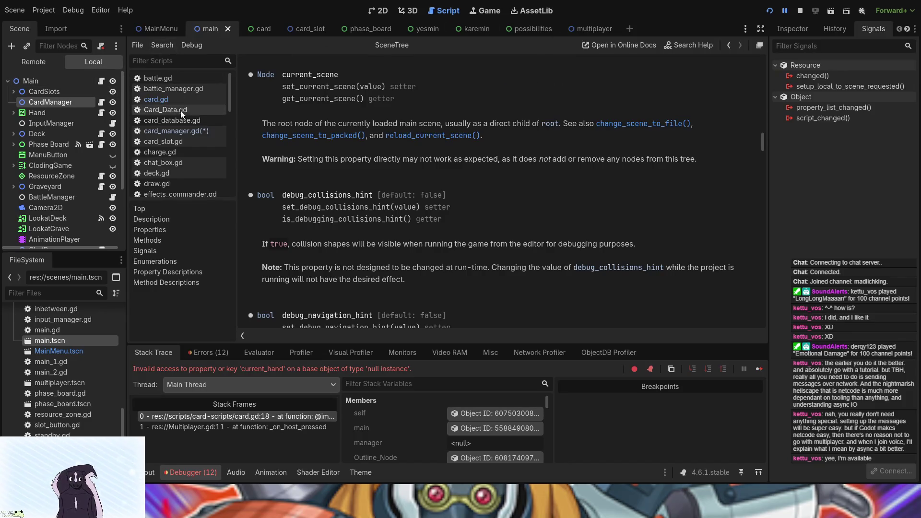
Step: Go through card_manager.gd to card.gd in the script list and place the caret at line 3's end
click(155, 135)
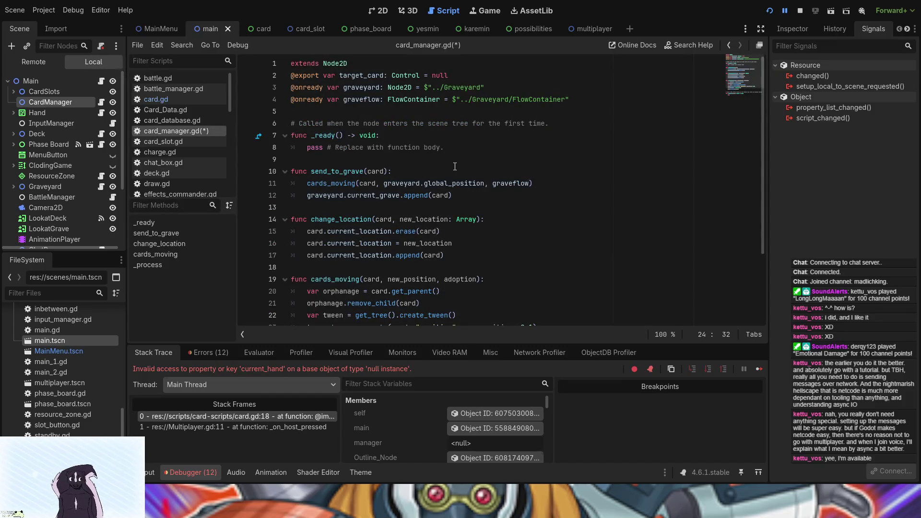
click(158, 99)
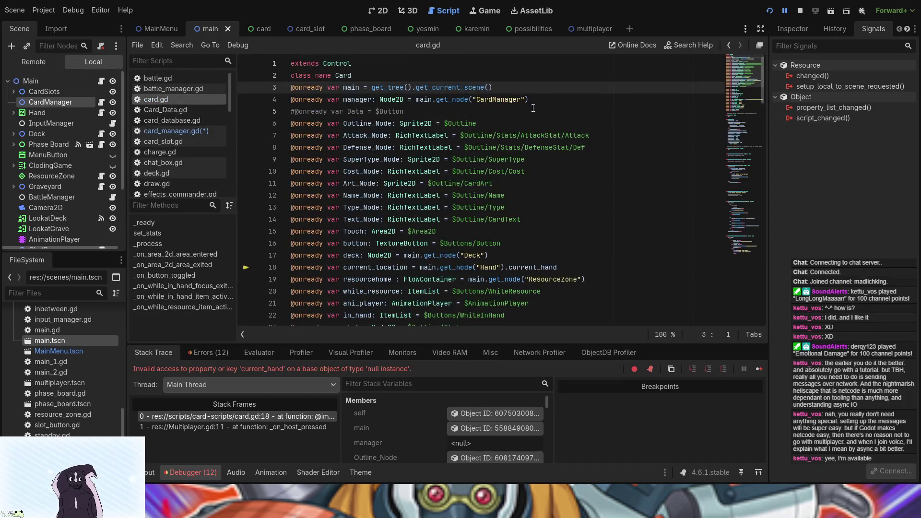
click(496, 91)
click(353, 89)
click(19, 85)
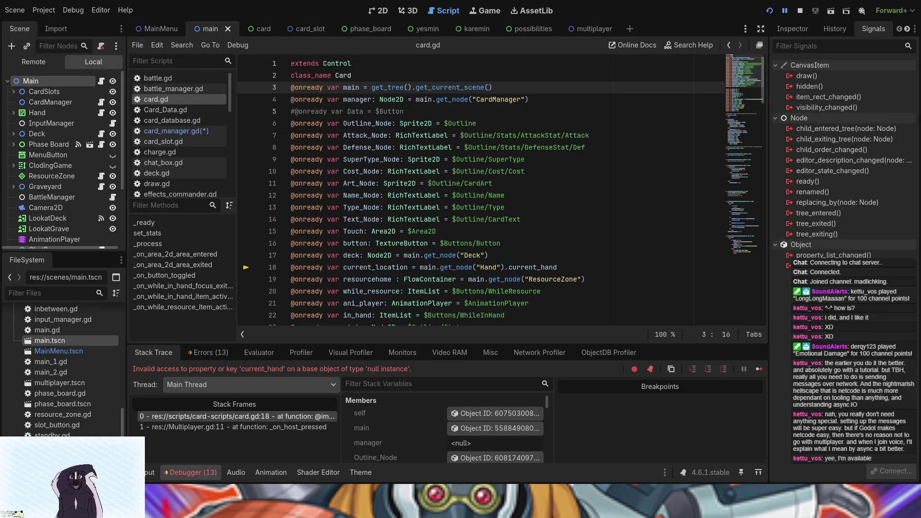
click(590, 28)
click(29, 80)
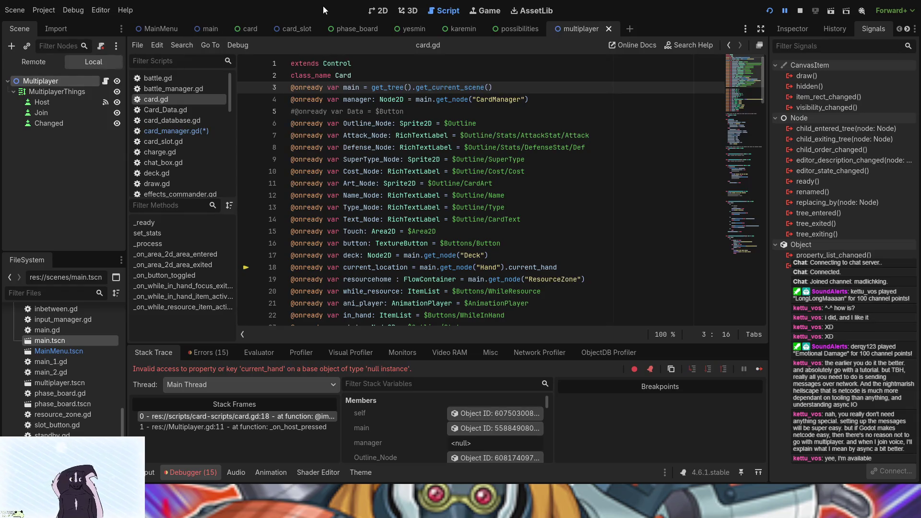
click(199, 29)
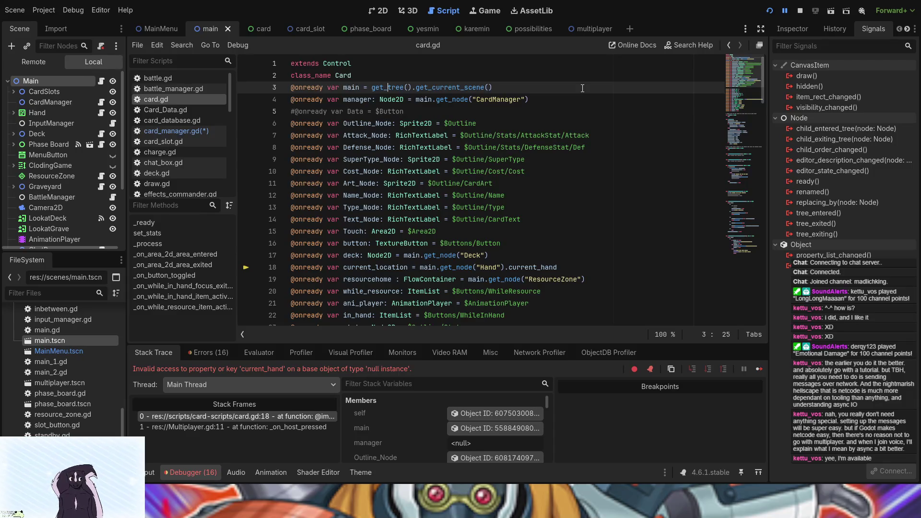
click(400, 89)
click(425, 89)
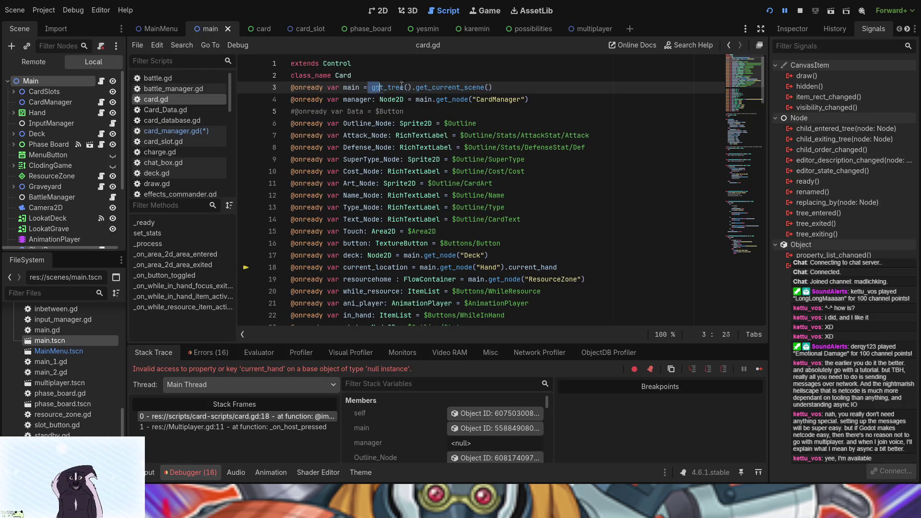
drag(371, 88, 500, 82)
click(499, 83)
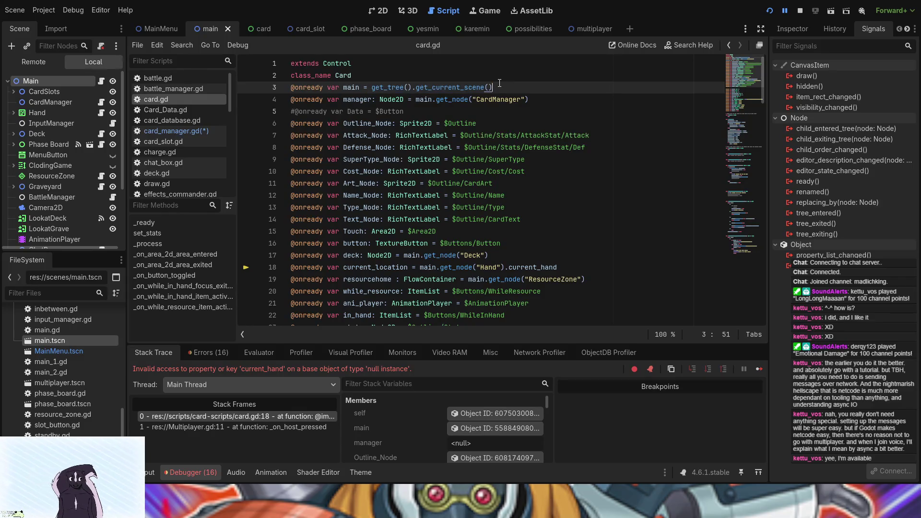
text(.get)
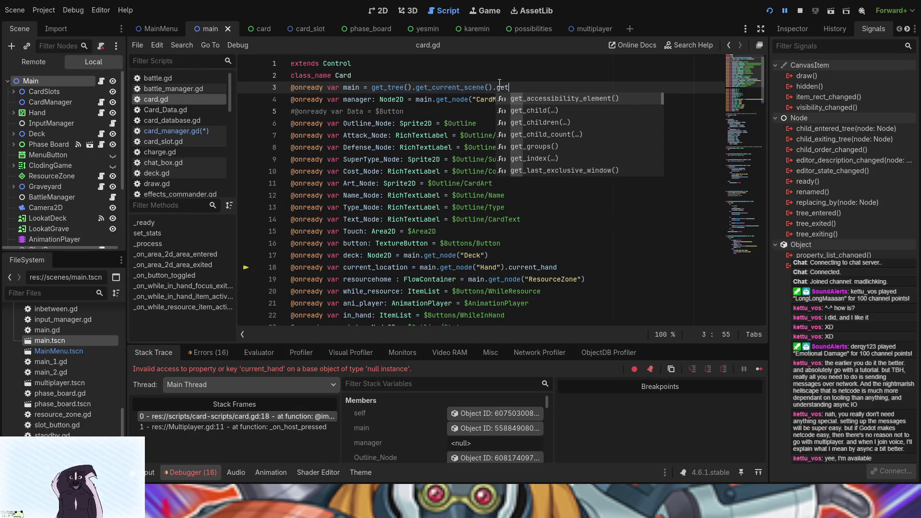
key(Down)
key(Return)
text(main)
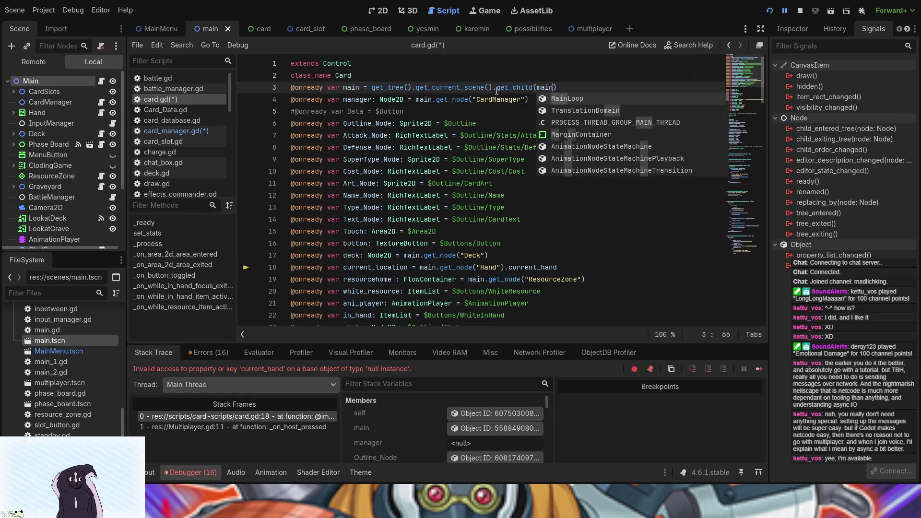
click(497, 87)
key(End)
key(BackSpace)
key(BackSpace)
key(BackSpace)
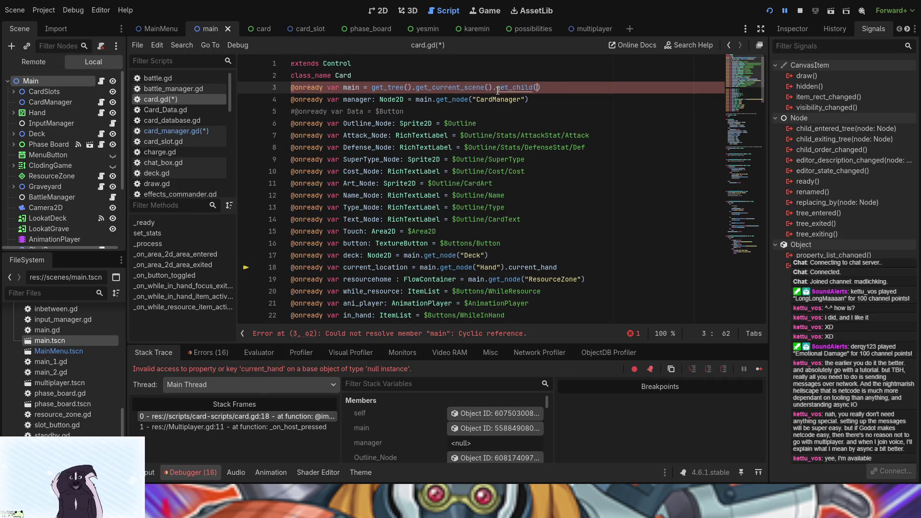
key(ctrl+s)
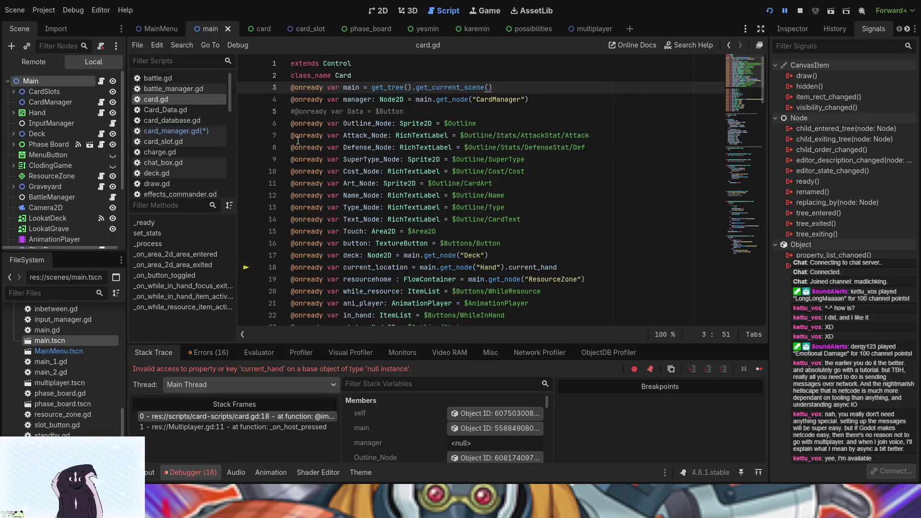
scroll(470, 146, down, 3)
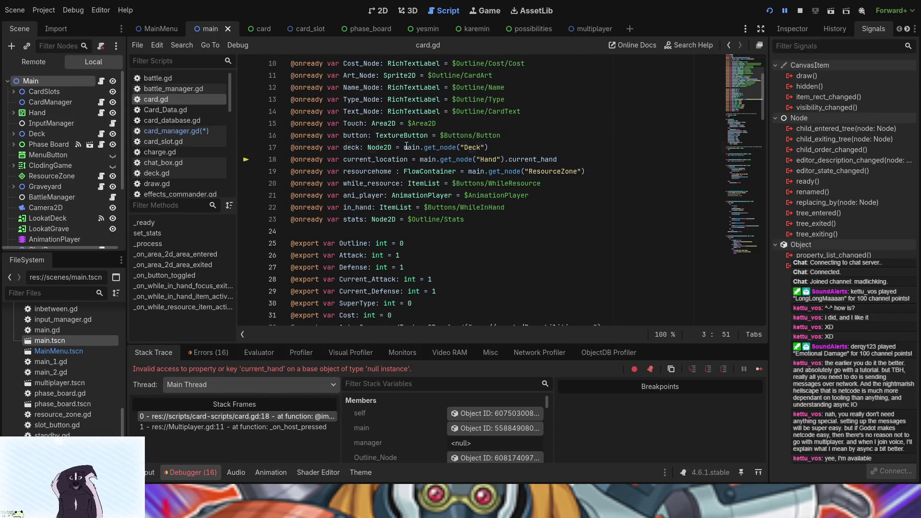
click(435, 160)
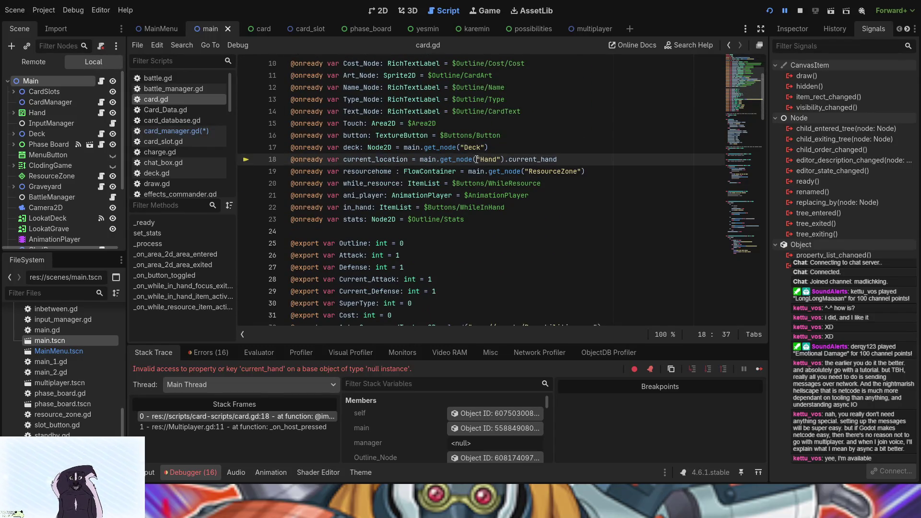
scroll(477, 159, down, 9)
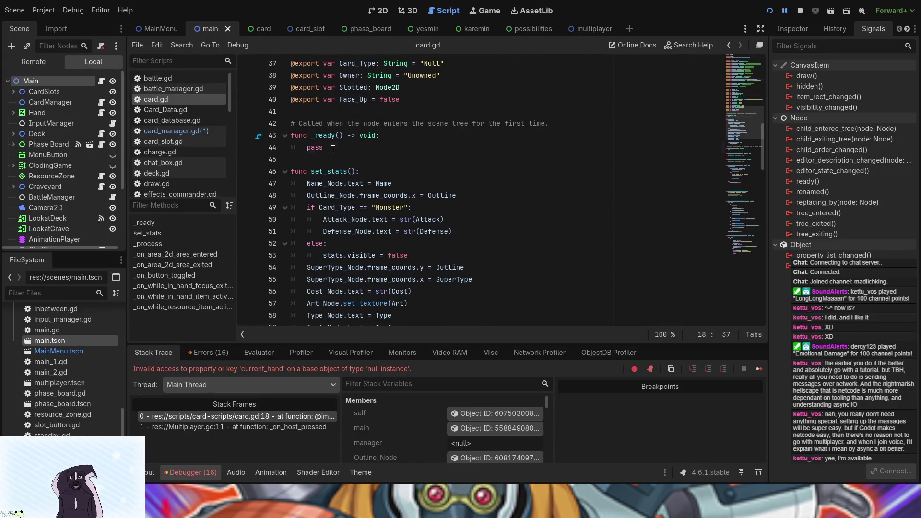
click(333, 149)
scroll(340, 158, up, 4)
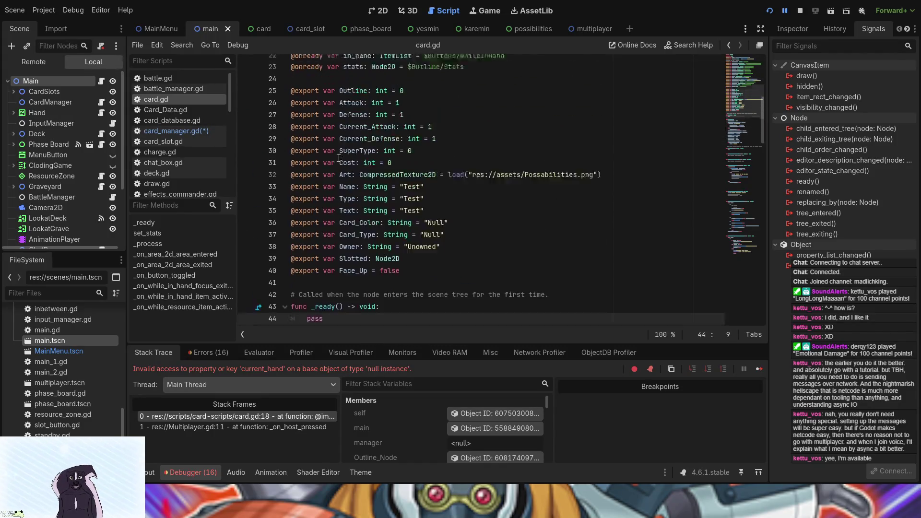
scroll(339, 158, up, 6)
scroll(424, 133, up, 2)
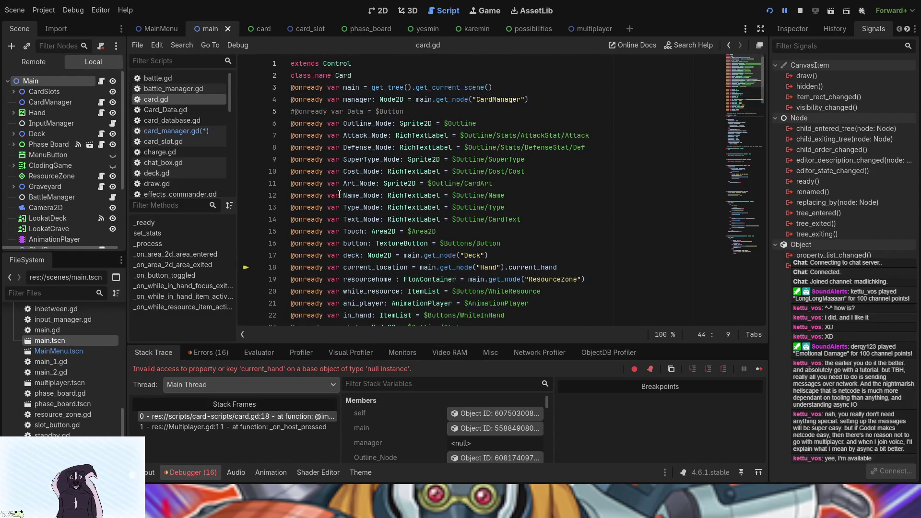
scroll(339, 194, down, 1)
scroll(341, 225, down, 2)
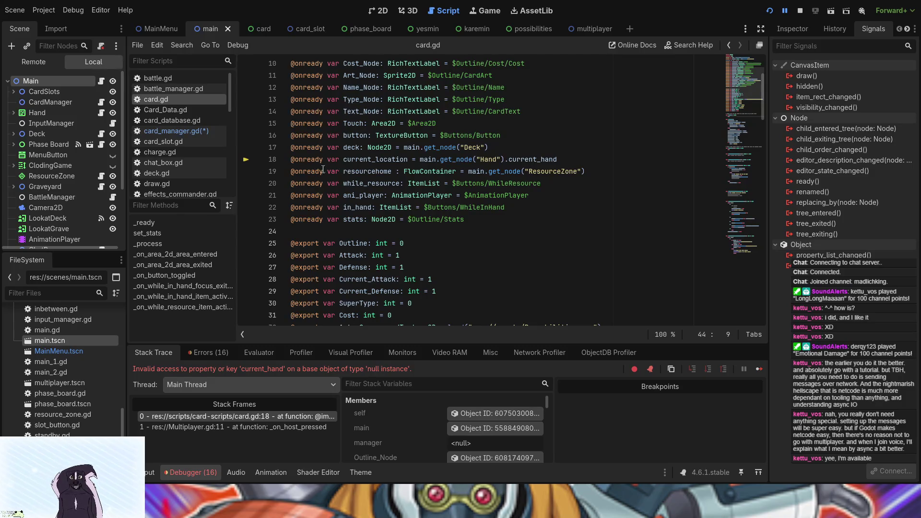
Step: Delete and then restore the resourcehome declaration on line 19, and save card.gd
drag(343, 171, 585, 172)
key(ctrl+c)
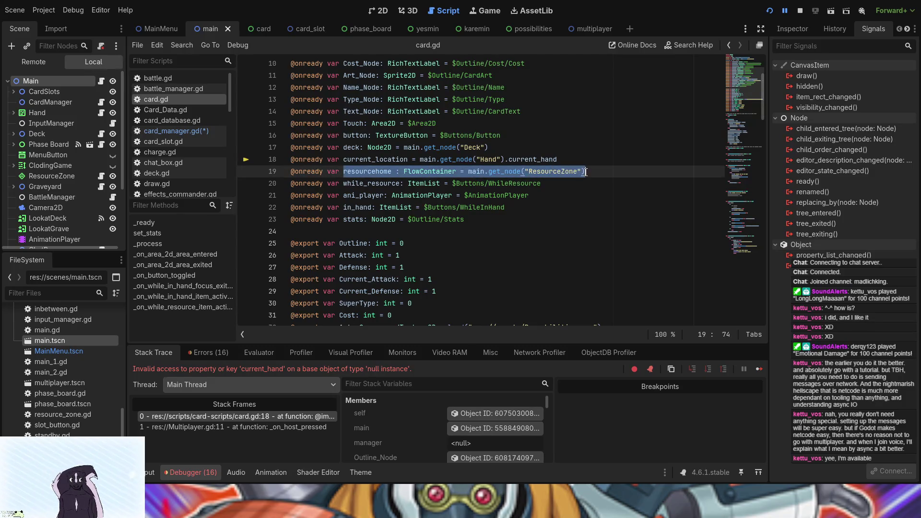
key(BackSpace)
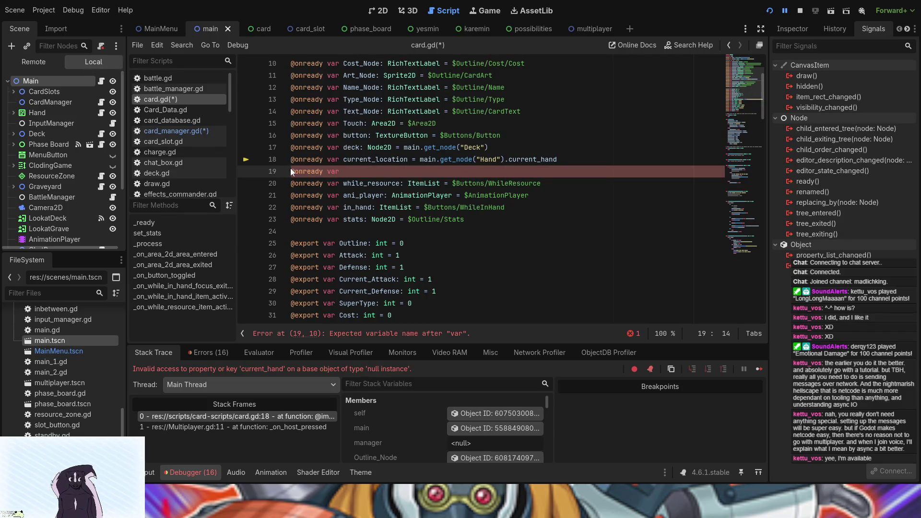
scroll(327, 243, down, 10)
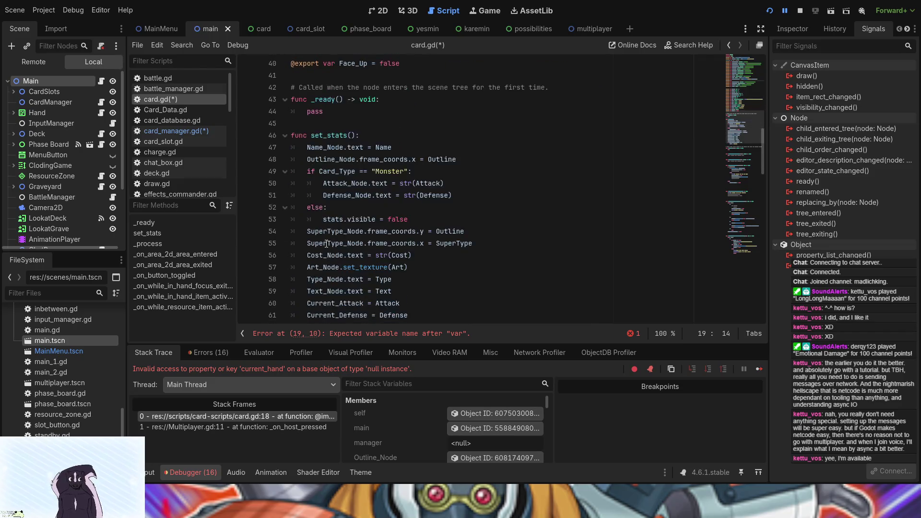
scroll(326, 244, up, 12)
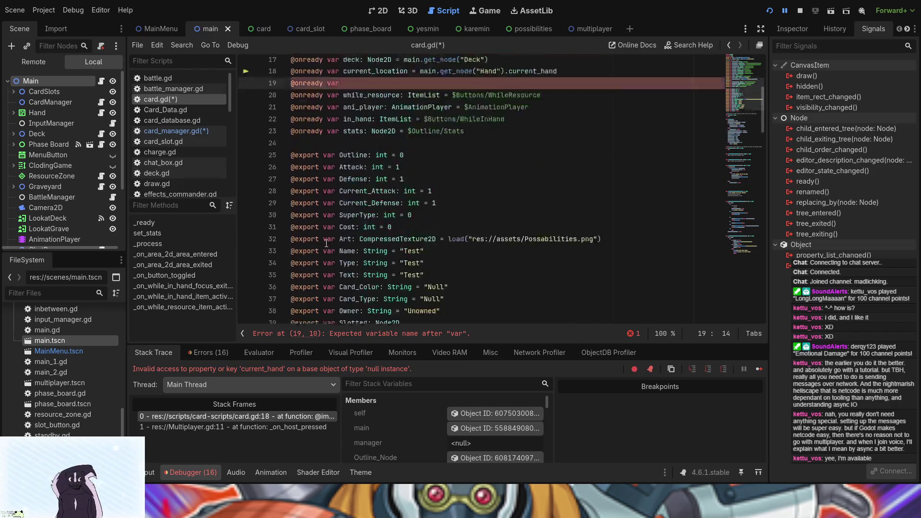
key(ctrl+v)
key(ctrl+s)
Step: Try removing line 18's current_location declaration, undo to restore it, and save card.gd
click(355, 231)
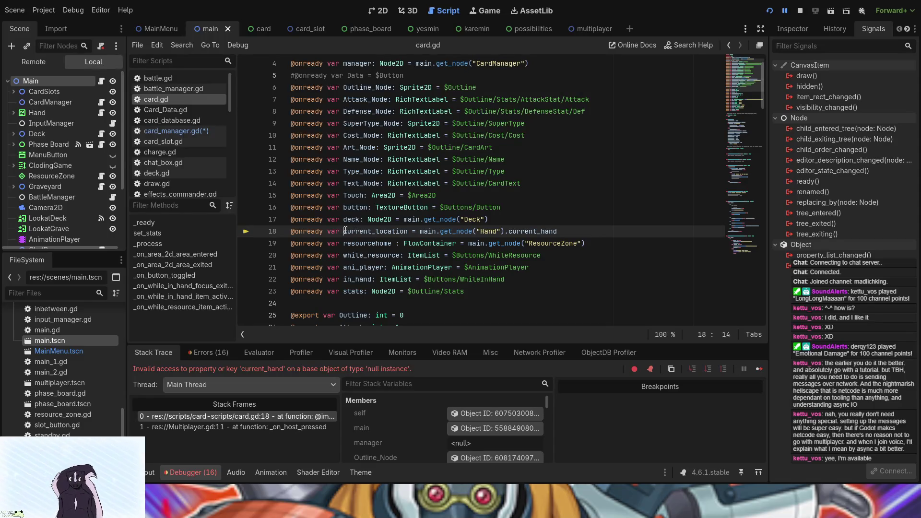
drag(344, 232, 559, 233)
key(ctrl+c)
key(BackSpace)
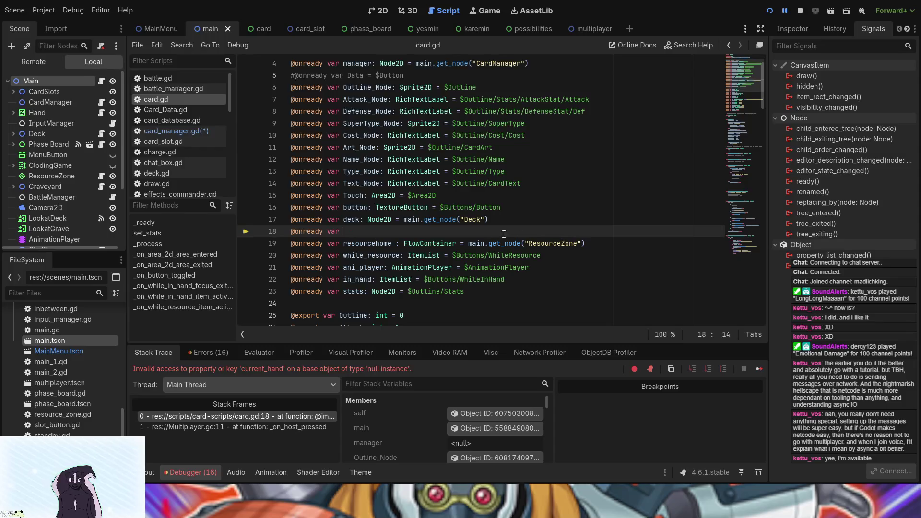
click(292, 231)
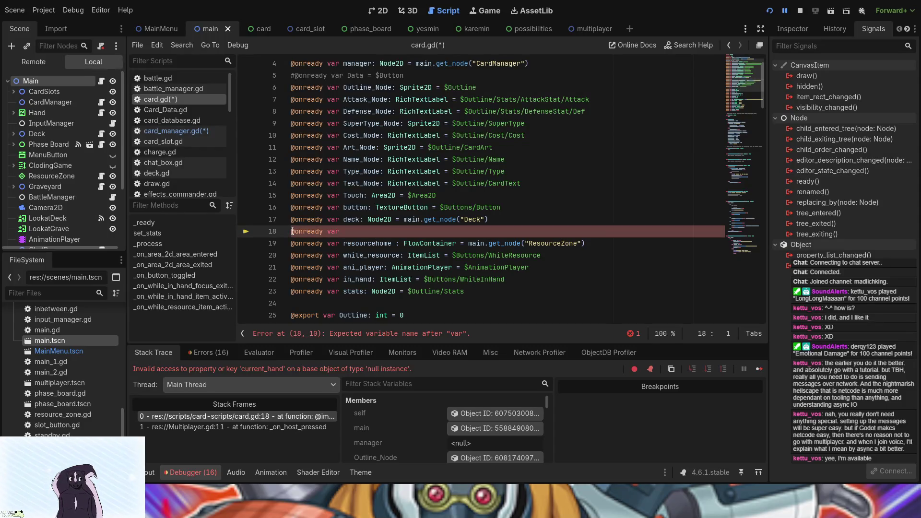
text(#)
scroll(330, 287, down, 6)
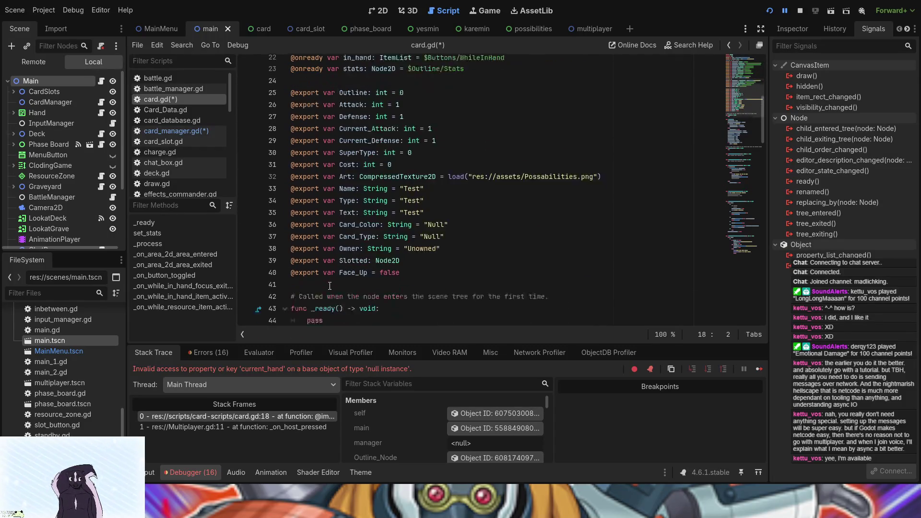
scroll(330, 286, down, 2)
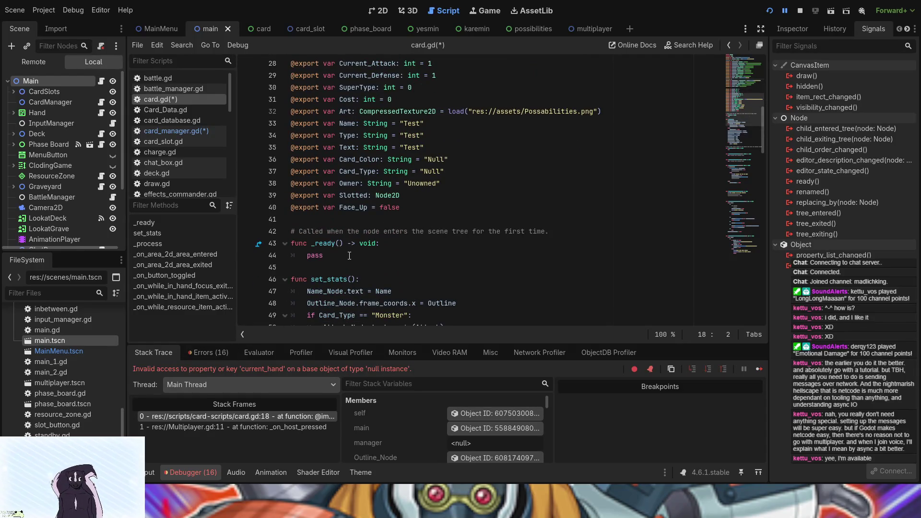
double_click(300, 251)
key(ctrl+z)
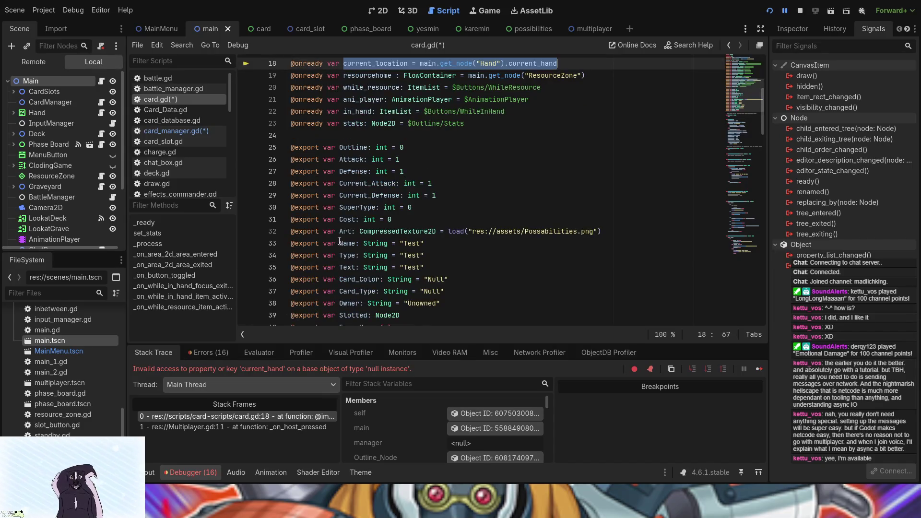
key(ctrl+s)
click(564, 63)
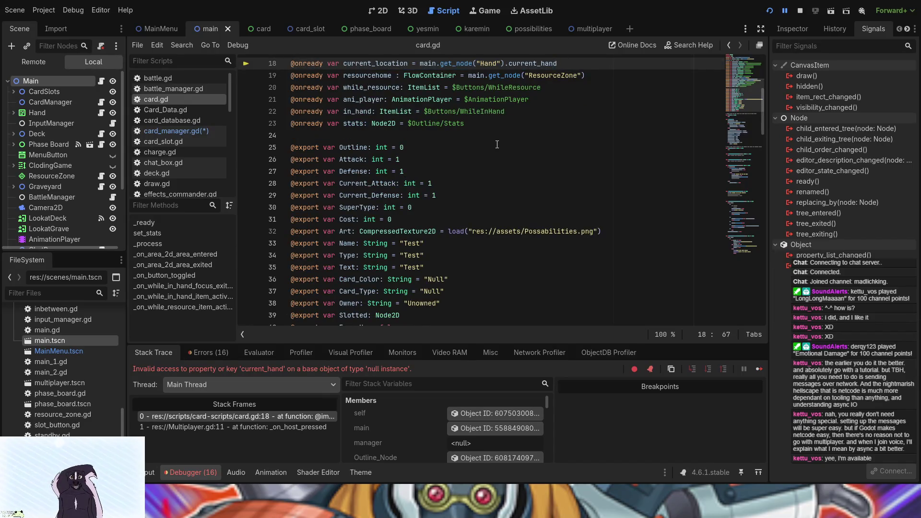
scroll(497, 144, up, 5)
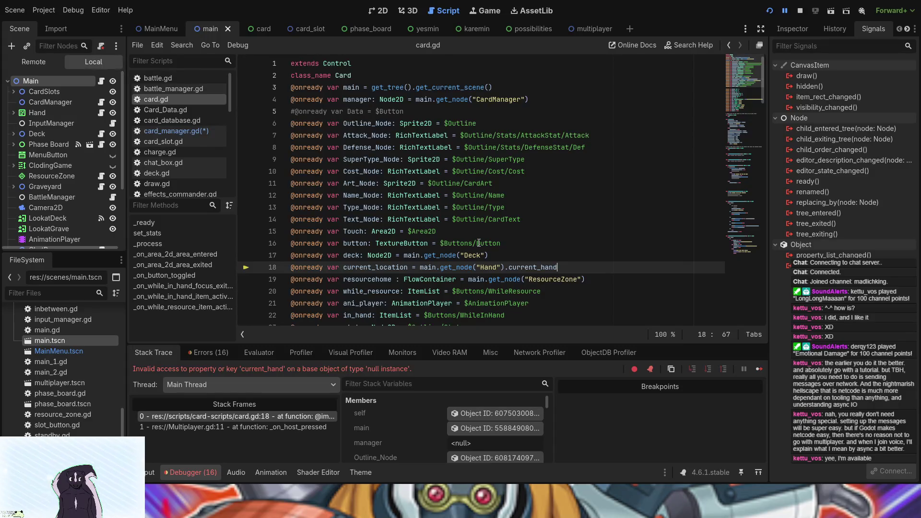
click(317, 100)
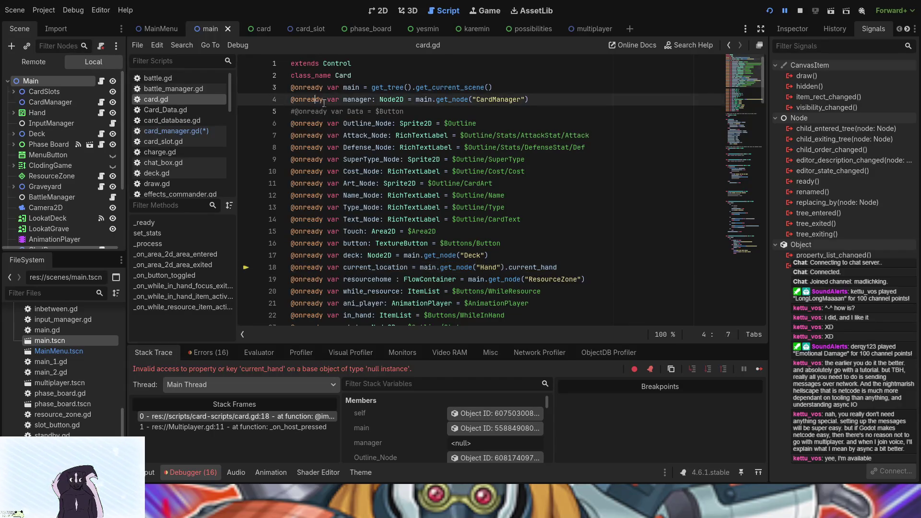
click(363, 87)
drag(363, 87, 495, 88)
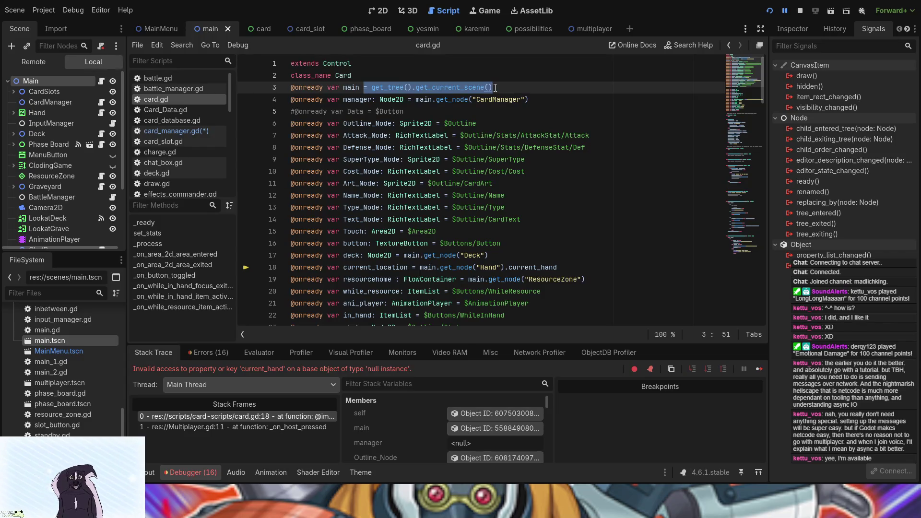
text(:)
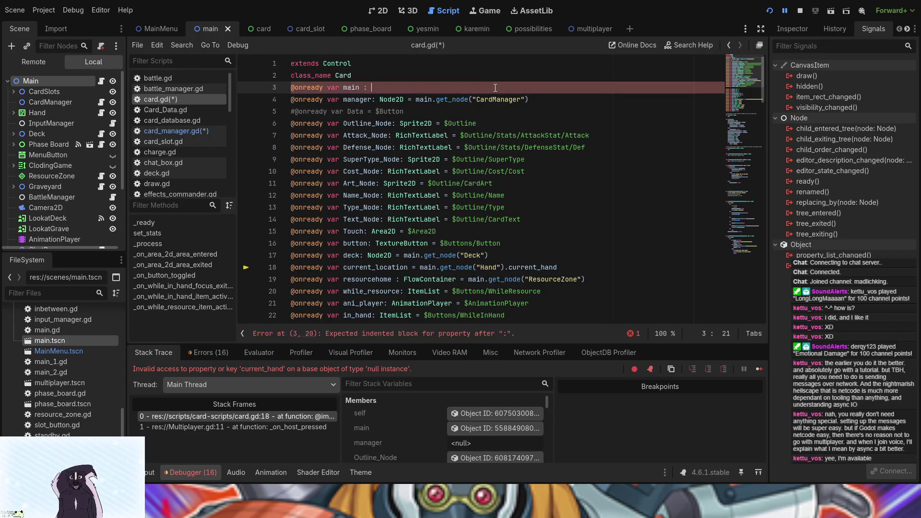
text( Nop)
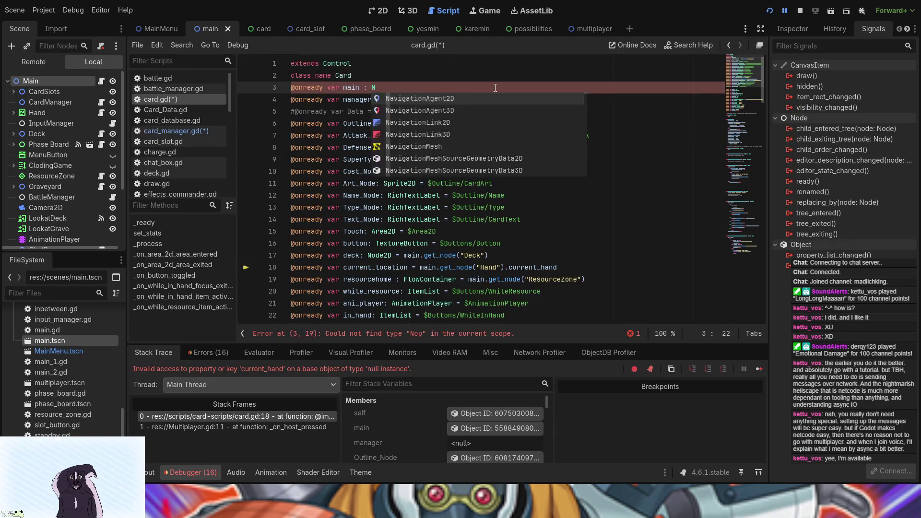
key(BackSpace)
key(BackSpace)
key(BackSpace)
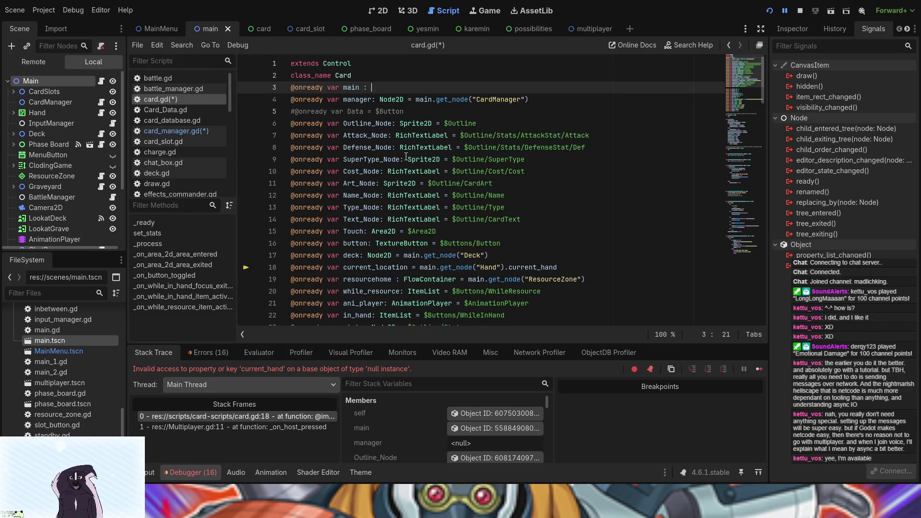
text(Node)
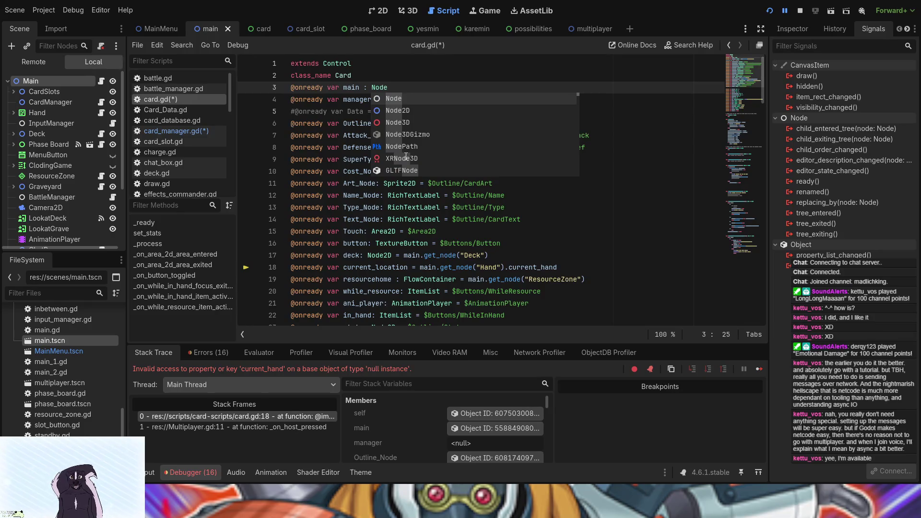
click(401, 109)
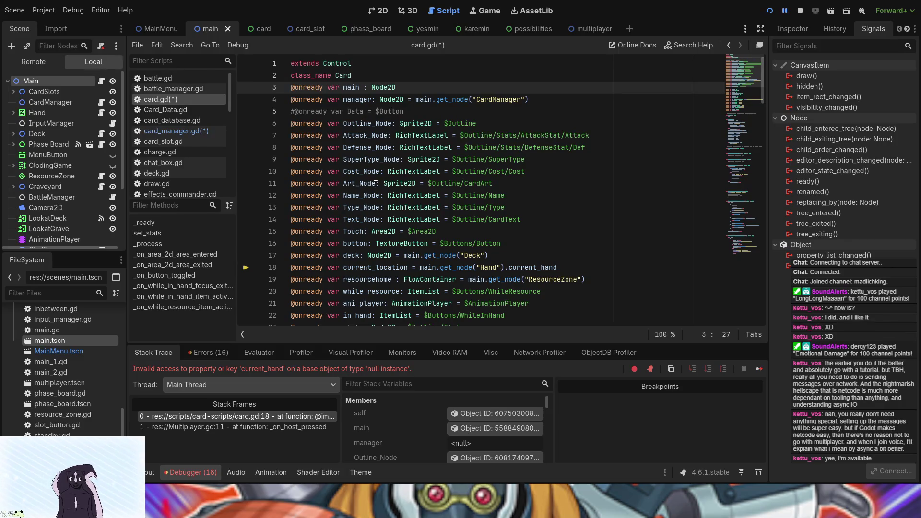
scroll(376, 184, down, 10)
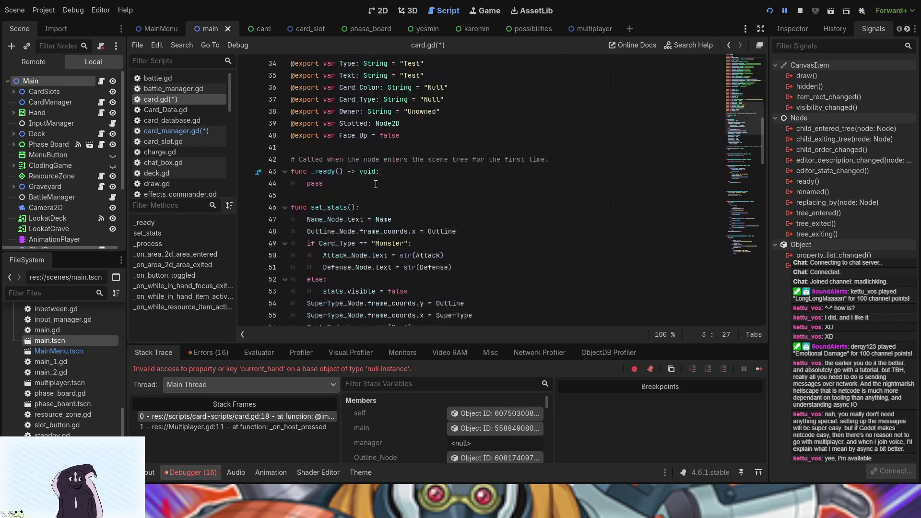
click(366, 185)
key(BackSpace)
key(BackSpace)
key(BackSpace)
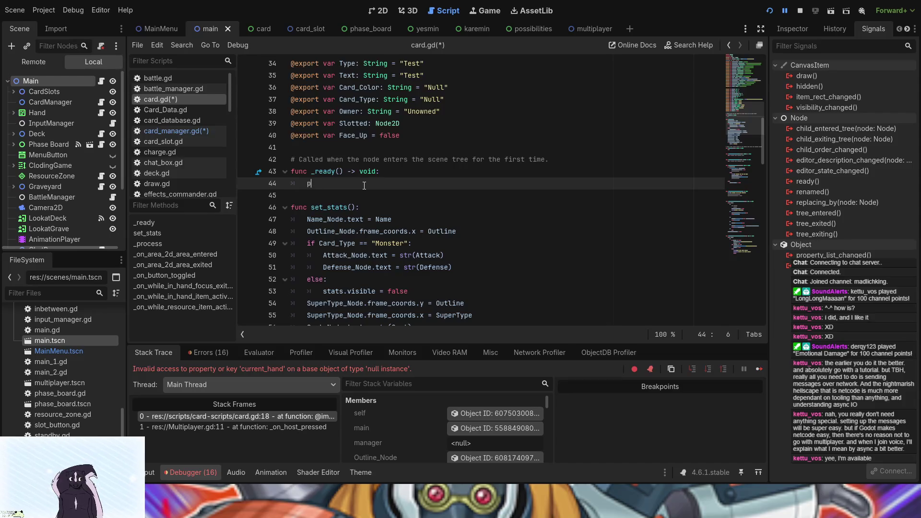
text(main.)
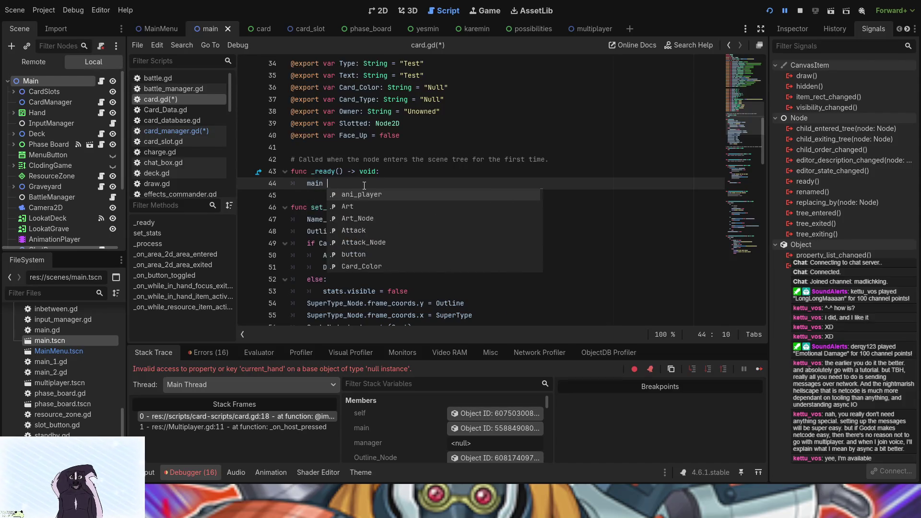
text(=)
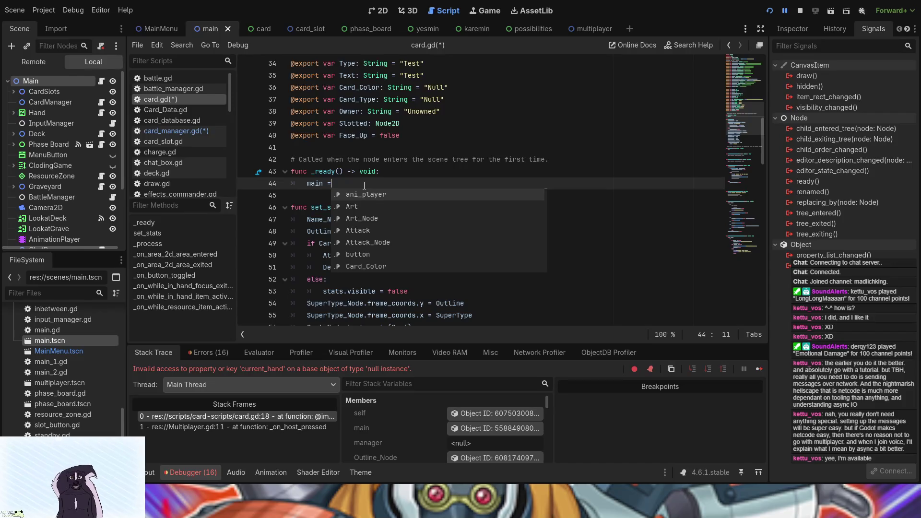
key(ctrl+v)
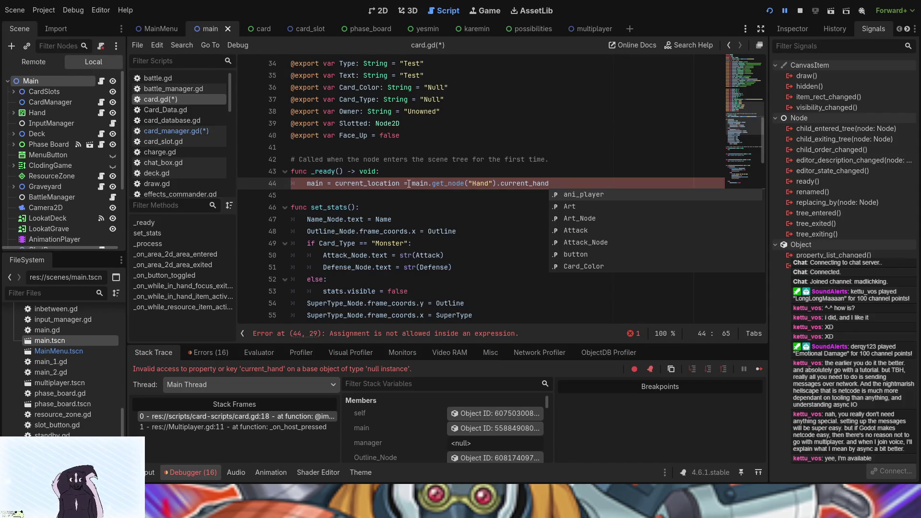
key(ctrl+z)
scroll(409, 183, up, 10)
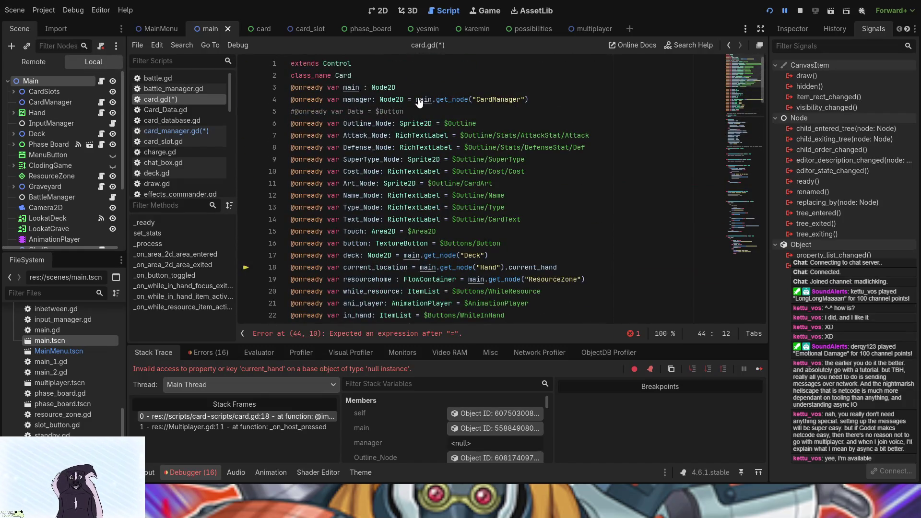
key(ctrl+z)
key(ctrl+z)
key(ctrl+z)
key(BackSpace)
key(BackSpace)
key(ctrl+z)
key(ctrl+z)
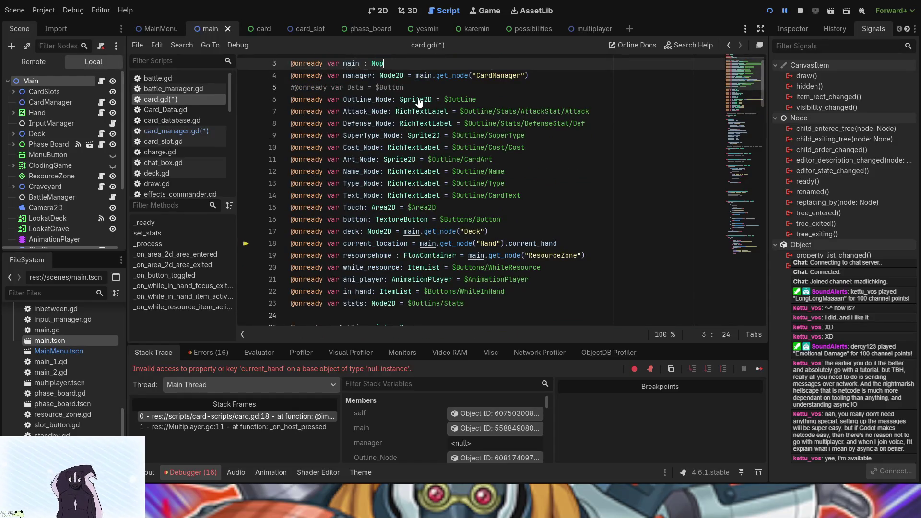
key(ctrl+z)
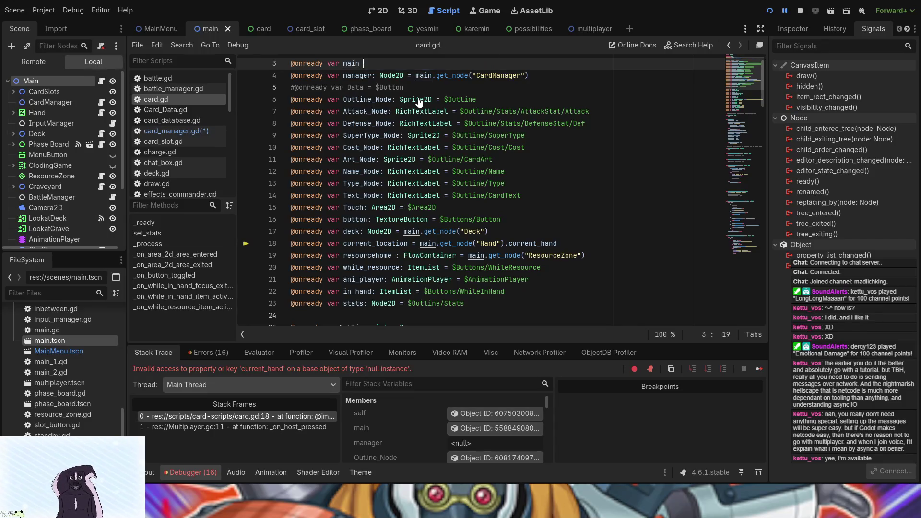
key(ctrl+z)
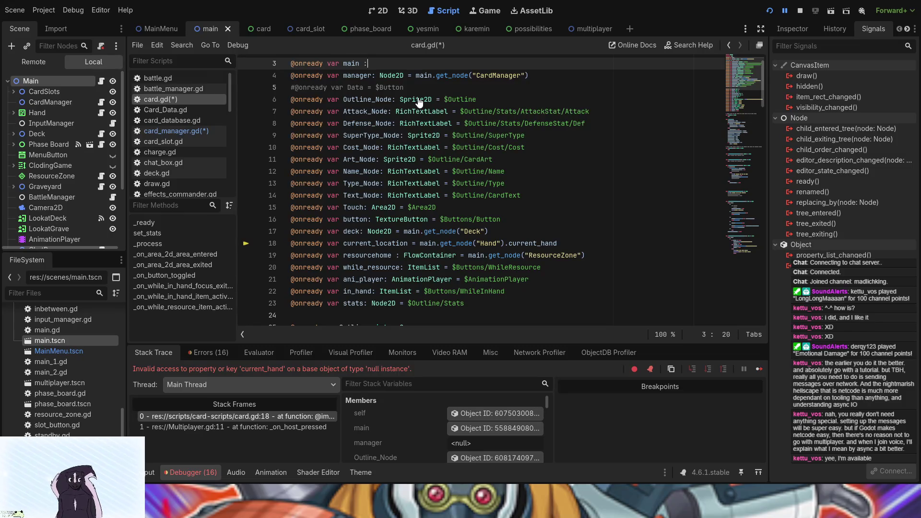
text(Nod)
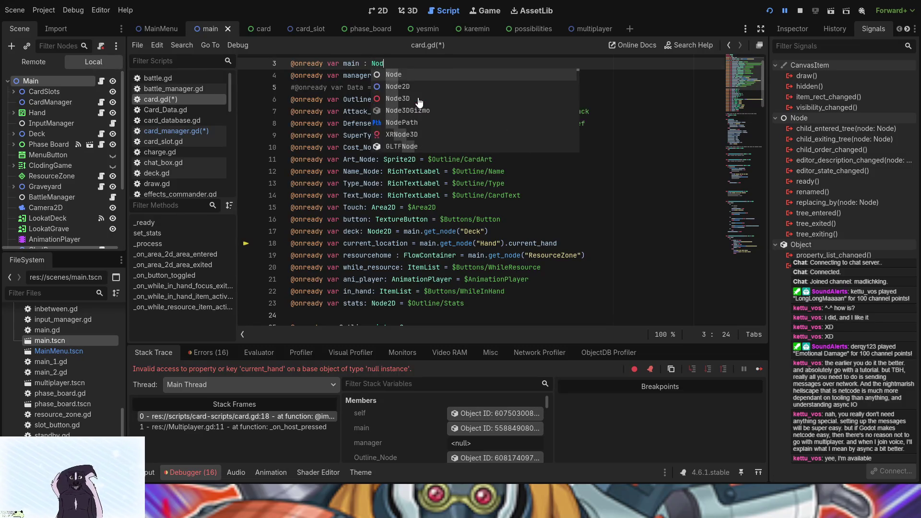
click(404, 88)
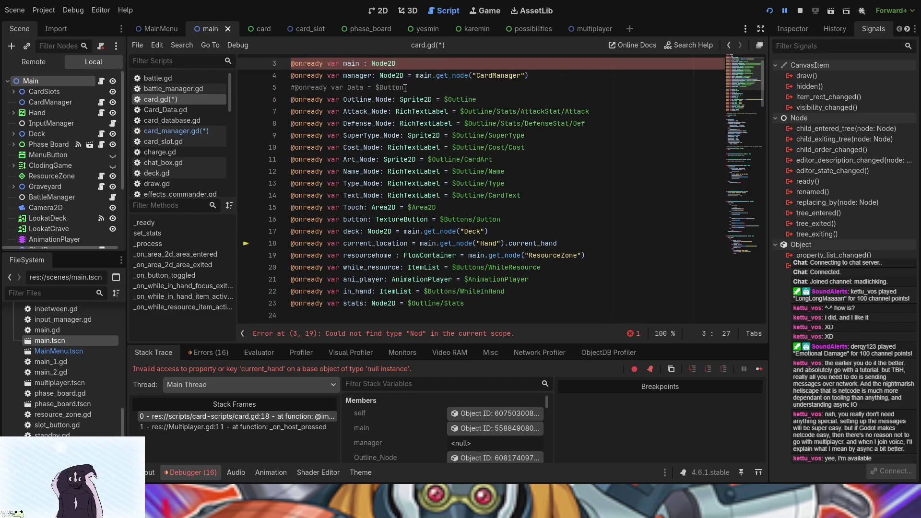
scroll(398, 153, down, 7)
scroll(398, 153, down, 4)
drag(355, 161, 303, 161)
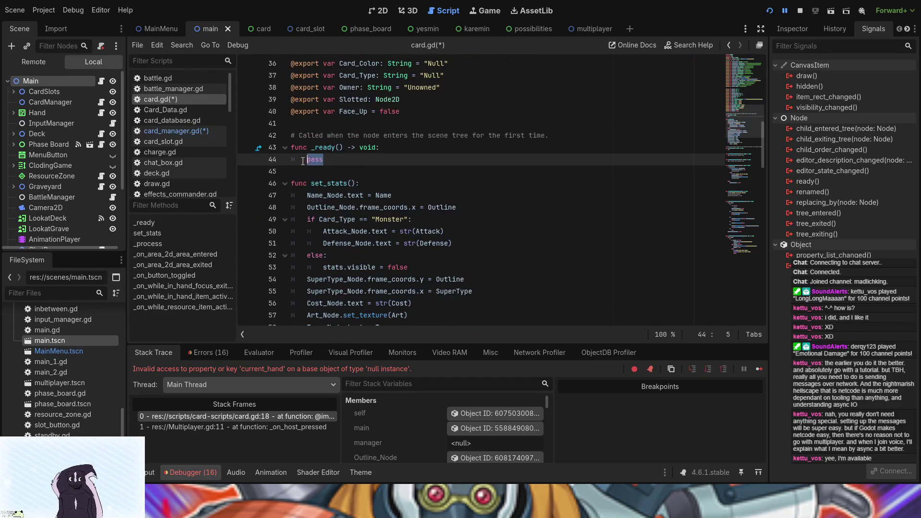
text(main)
text( = get_tree().get_current_scene())
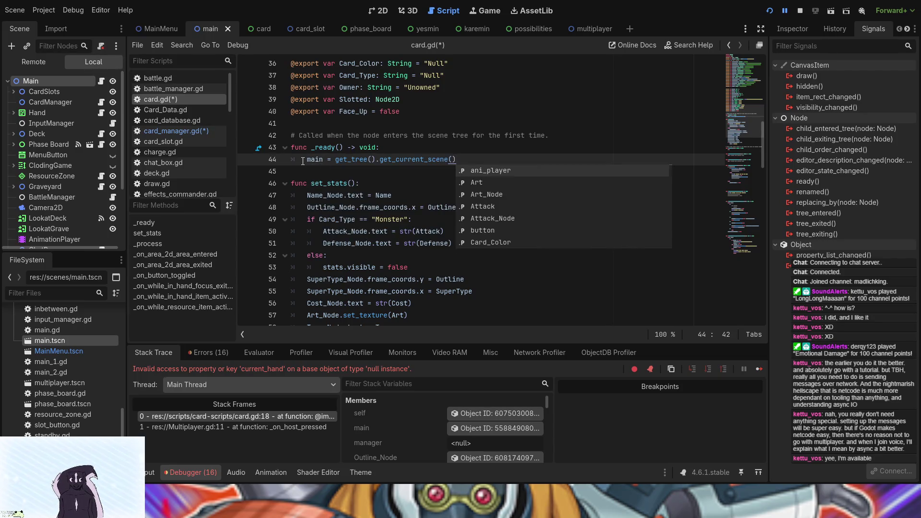
click(415, 149)
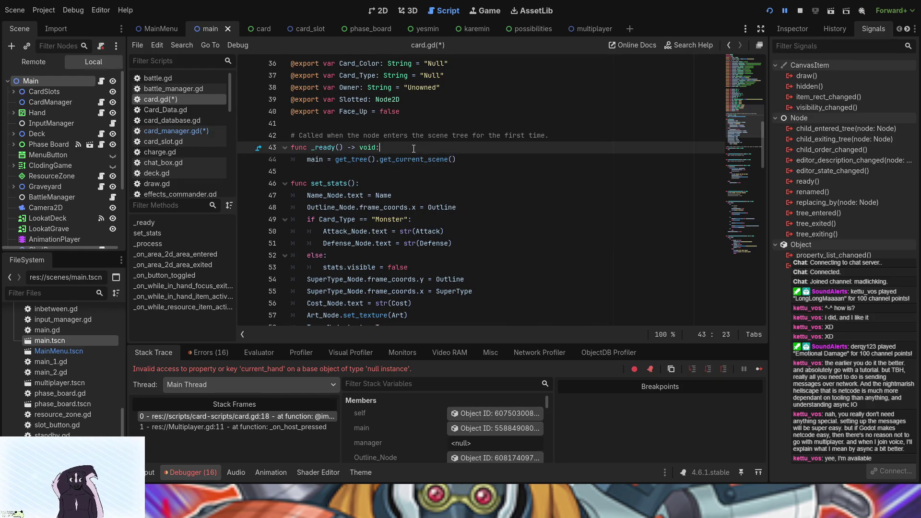
scroll(415, 149, up, 4)
scroll(414, 149, up, 2)
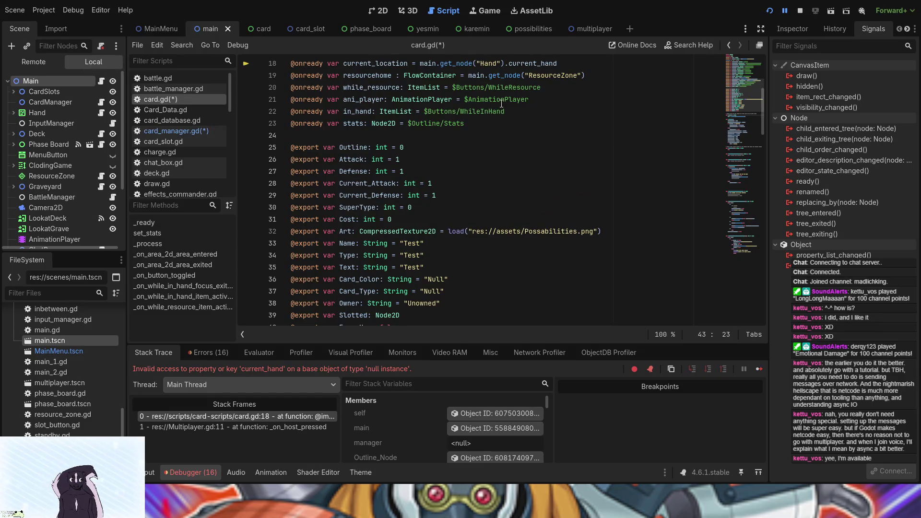
scroll(501, 91, up, 1)
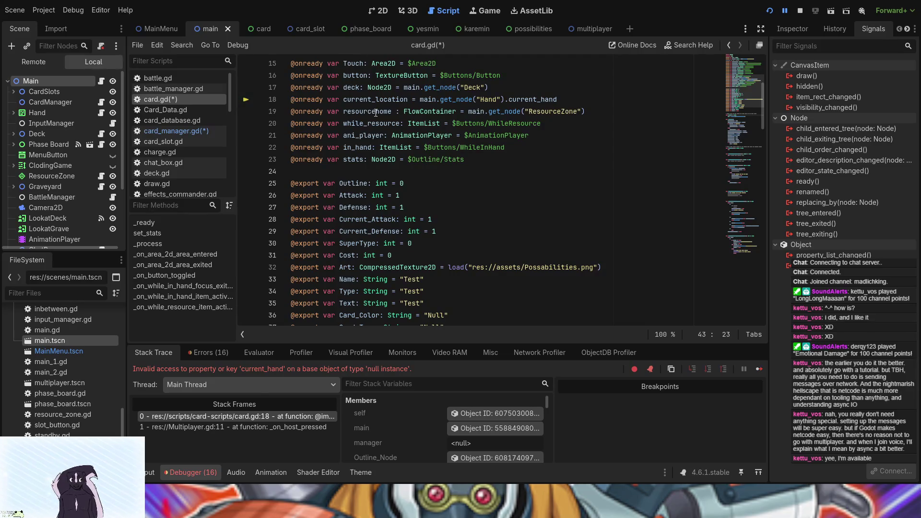
click(536, 136)
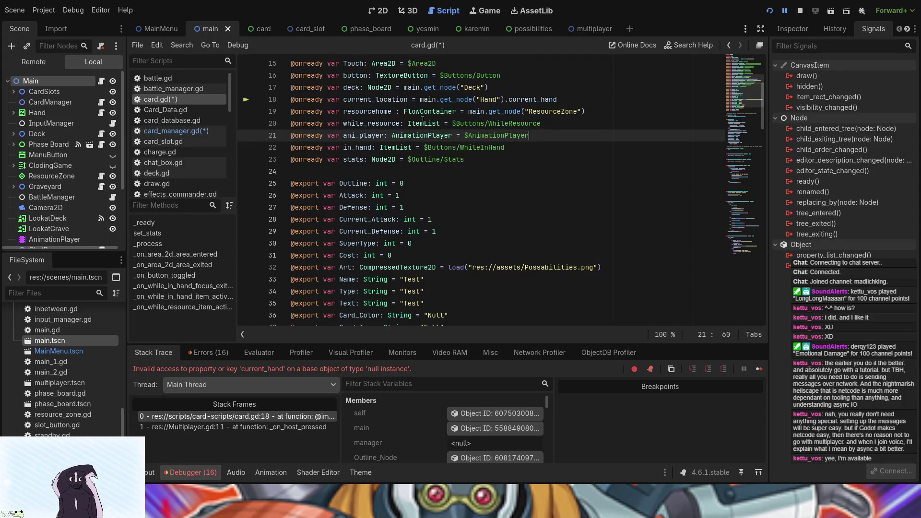
scroll(371, 173, up, 3)
click(371, 172)
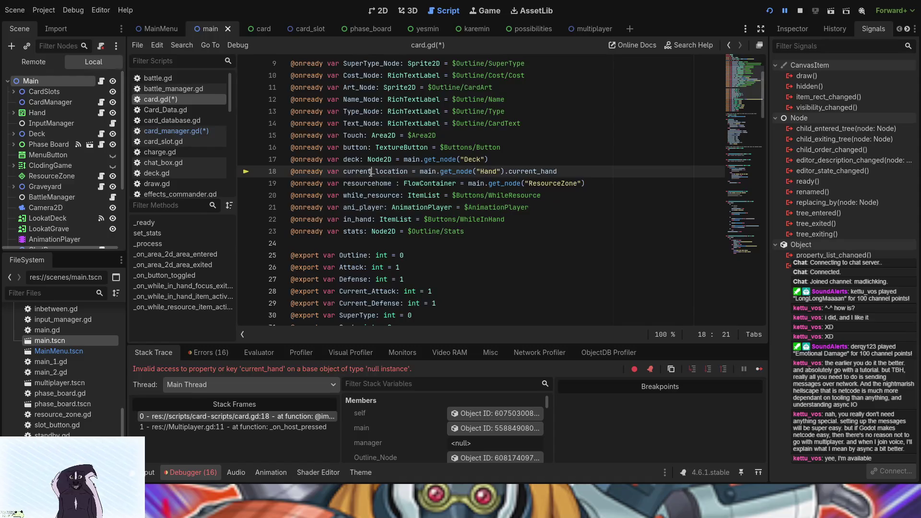
click(261, 31)
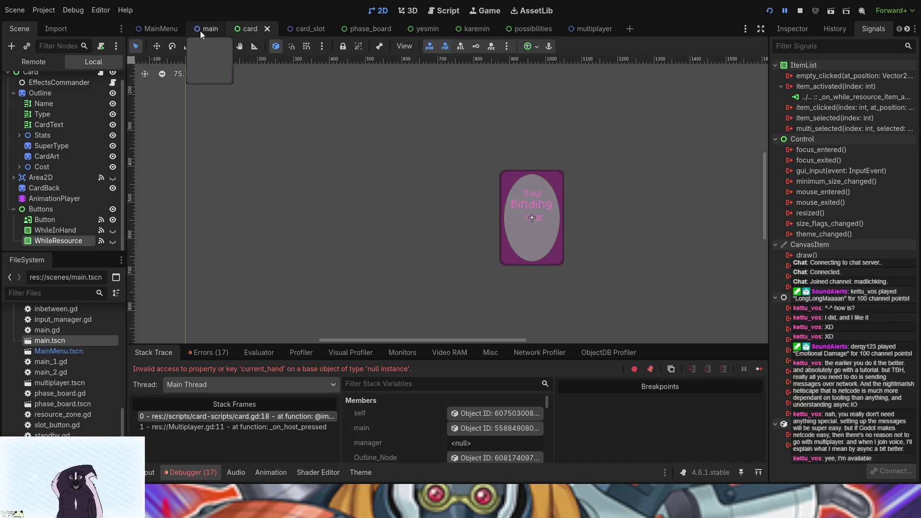
click(200, 31)
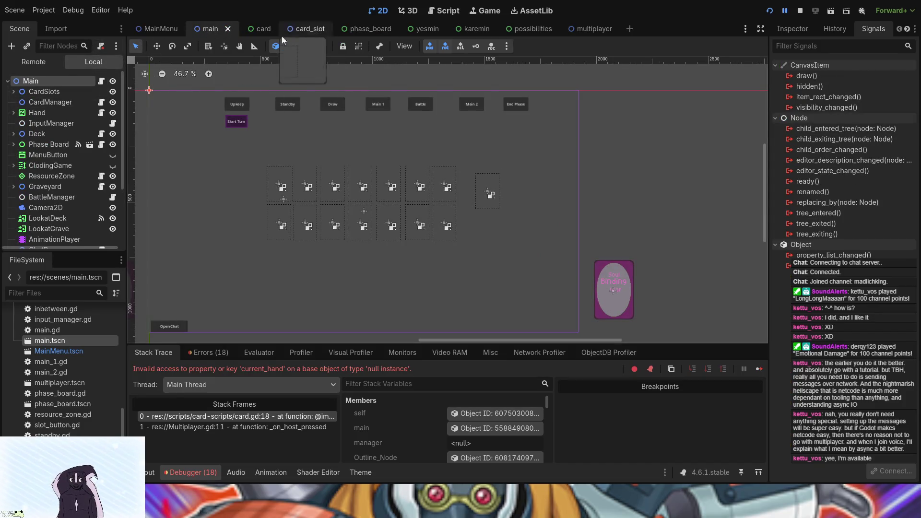
click(436, 11)
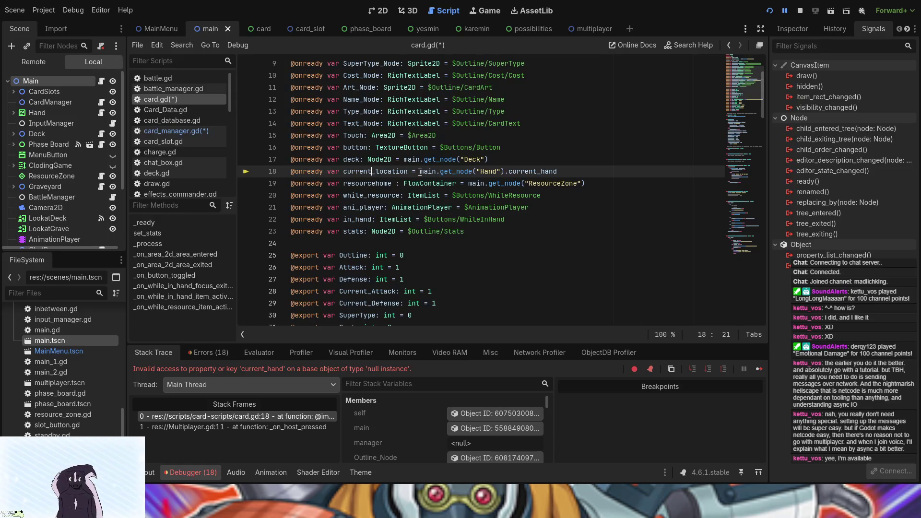
Step: Strip ' = main.get_node("Hand").current_hand' from the current_location declaration on line 18
drag(419, 171, 558, 169)
key(ctrl+c)
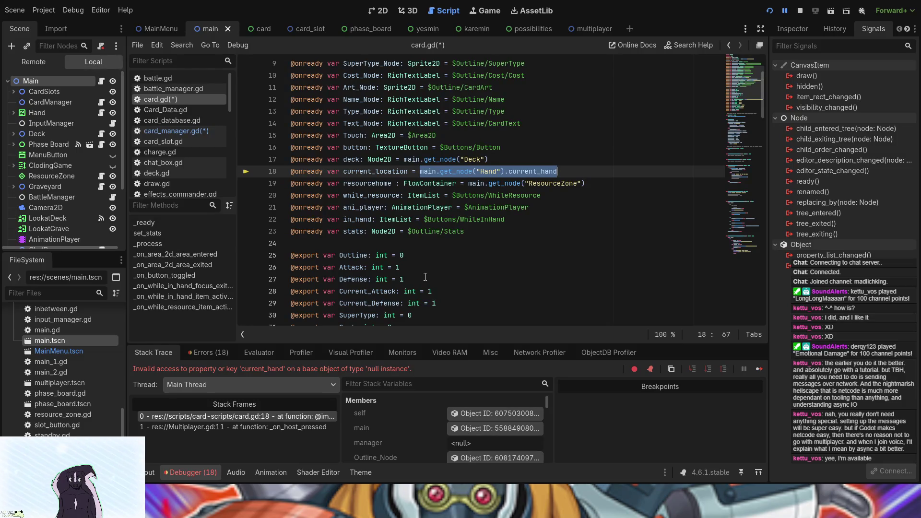
key(BackSpace)
key(BackSpace)
key(BackSpace)
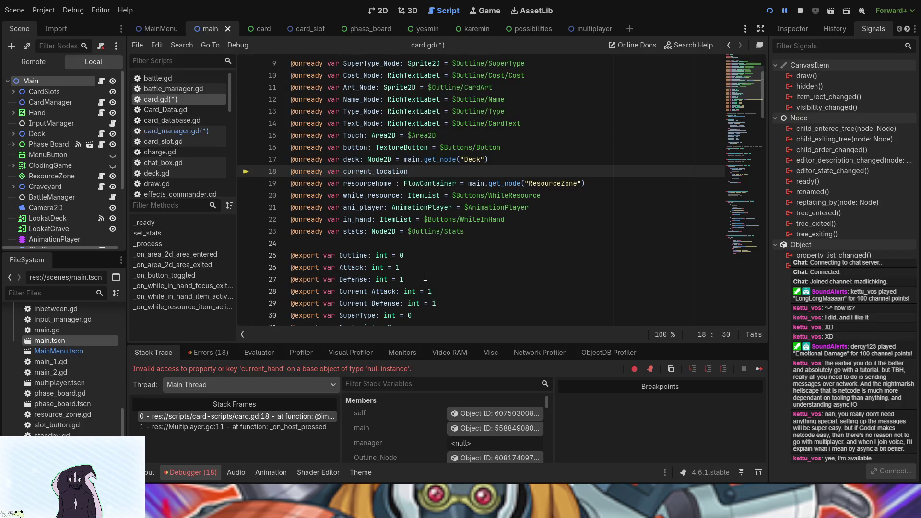
scroll(363, 264, down, 2)
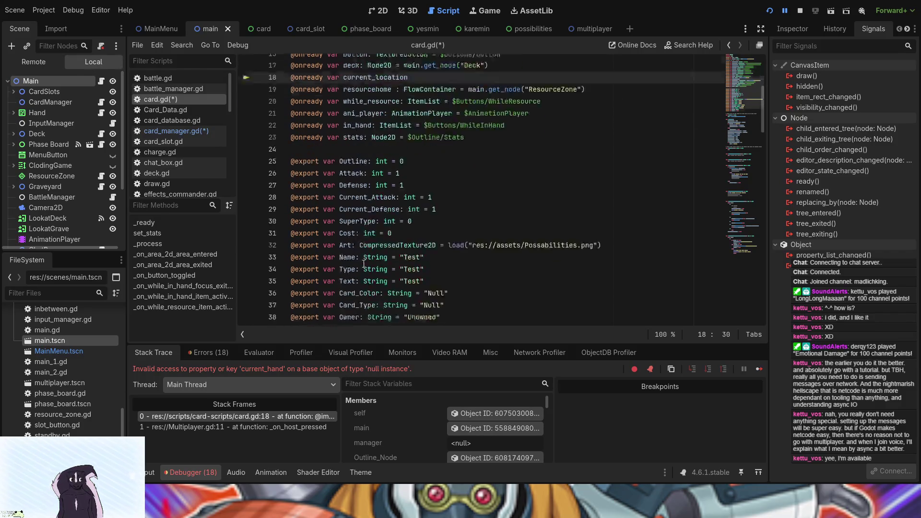
scroll(363, 264, down, 8)
click(462, 122)
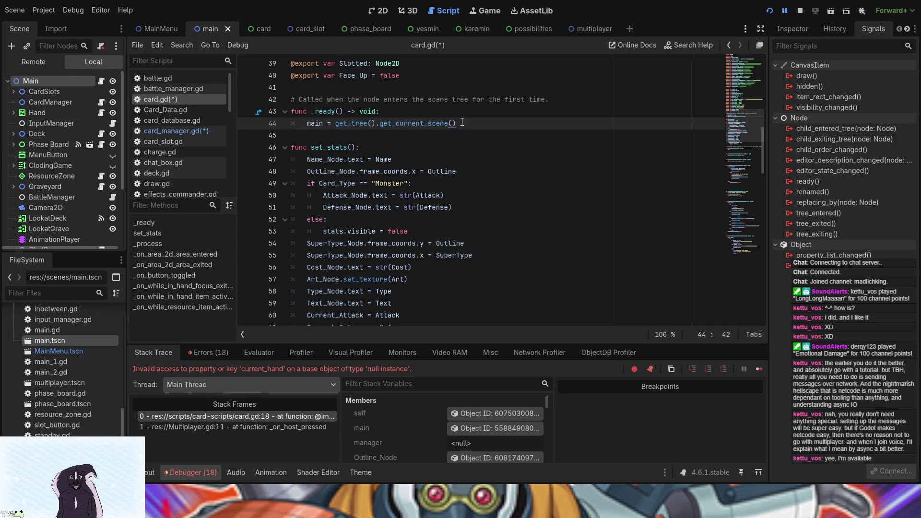
scroll(462, 124, up, 10)
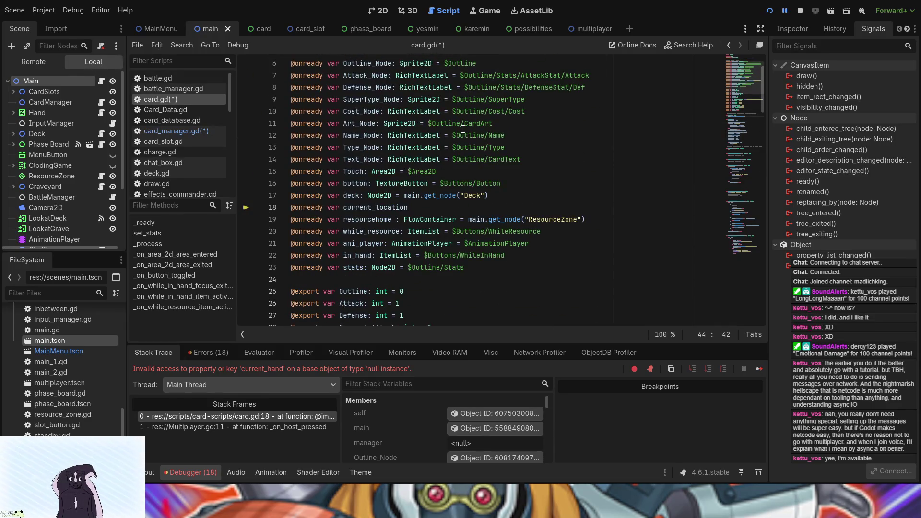
key(ctrl+z)
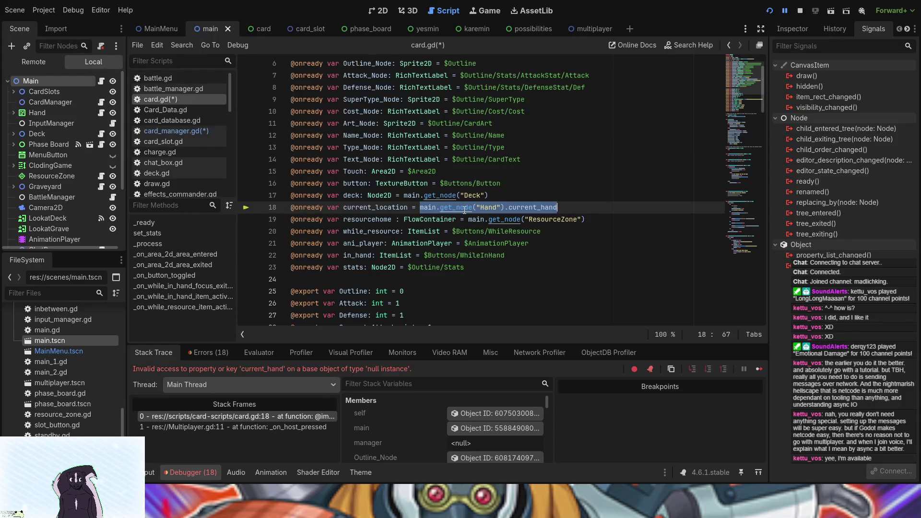
key(ctrl+shift+z)
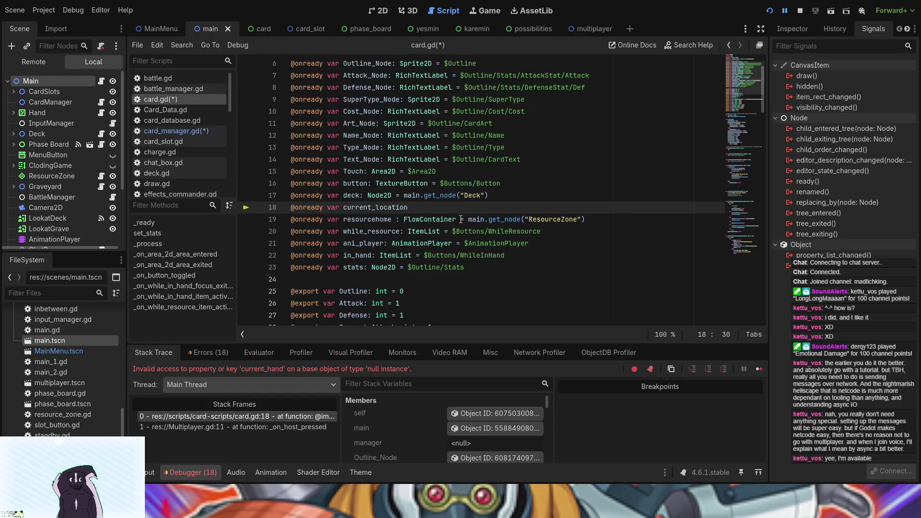
scroll(460, 219, down, 10)
Step: Add 'current_location = main.get_node("Hand").current_hand' after main's assignment in _ready, plus a new line
click(476, 119)
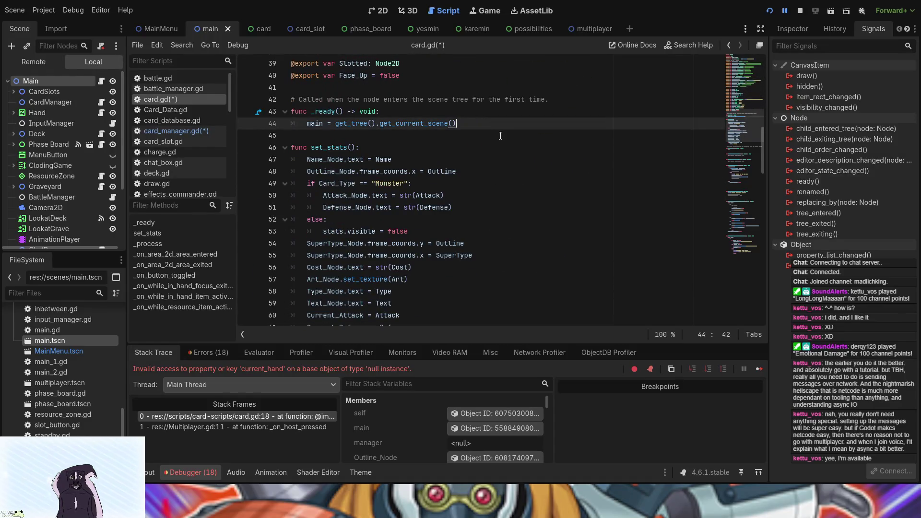
key(Return)
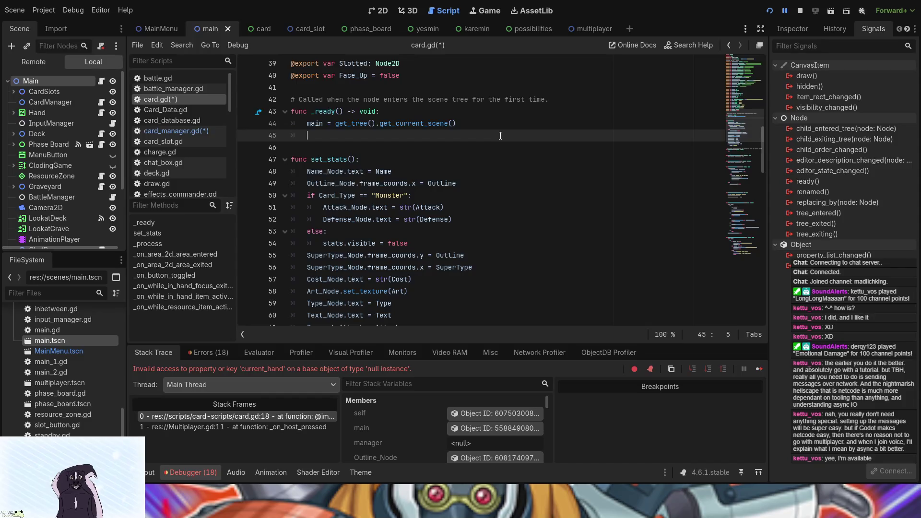
text(cu)
key(Return)
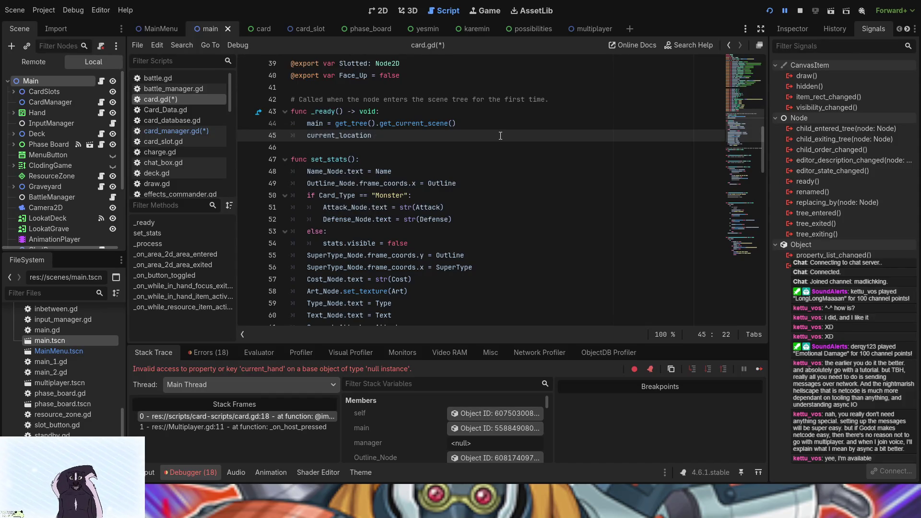
text(main.get_node("Hand").current_hand)
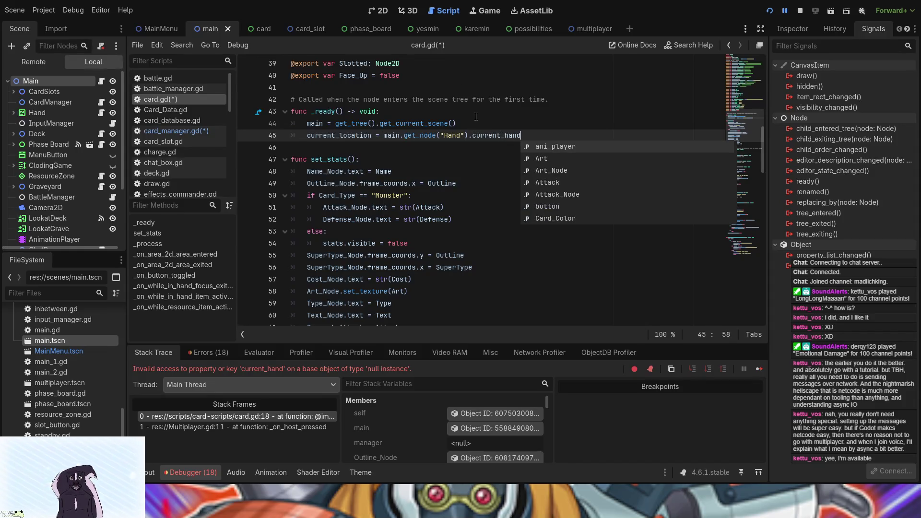
click(458, 123)
scroll(337, 130, up, 10)
scroll(337, 130, down, 6)
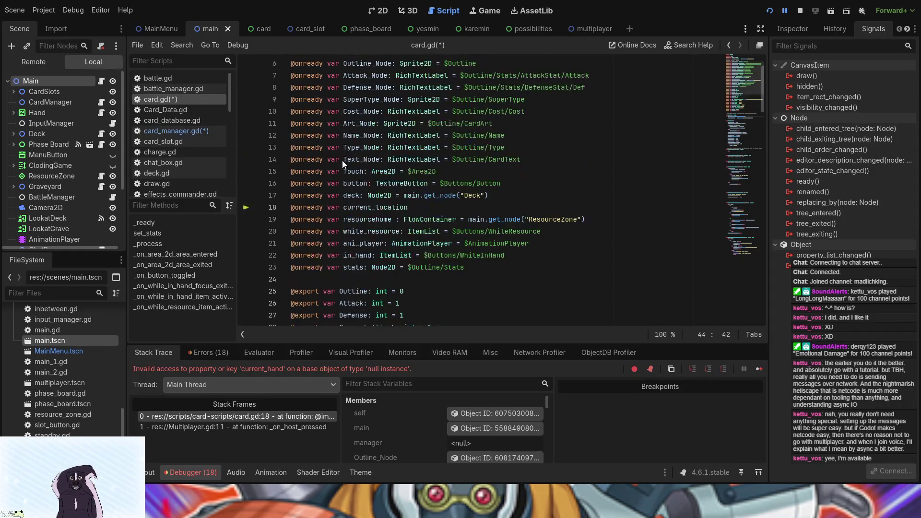
scroll(379, 192, up, 2)
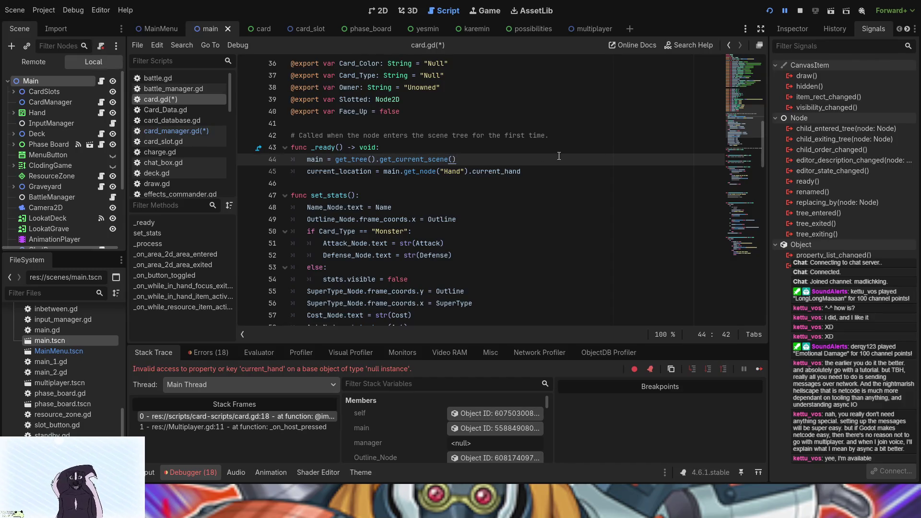
key(Return)
Step: Type 'if main ==' (replacing !=) above the current_location assignment, then switch to the multiplayer scene
text(if main)
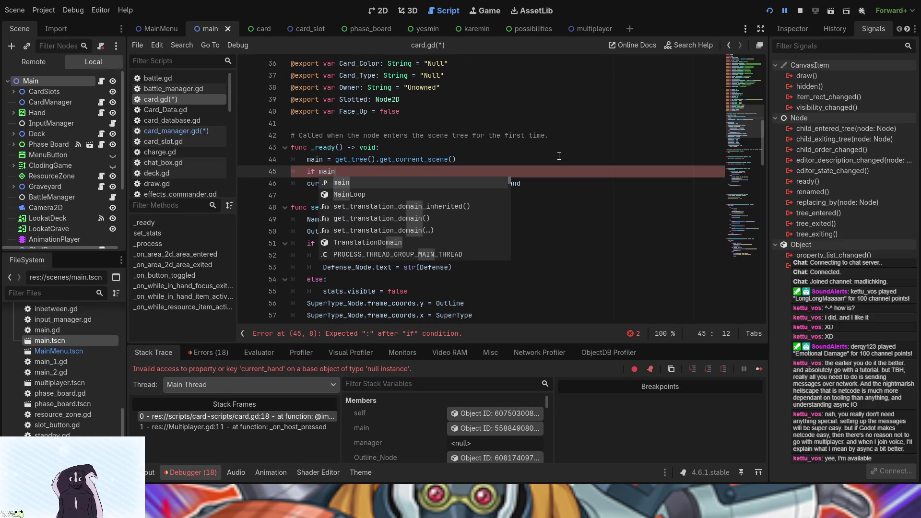
text( !=)
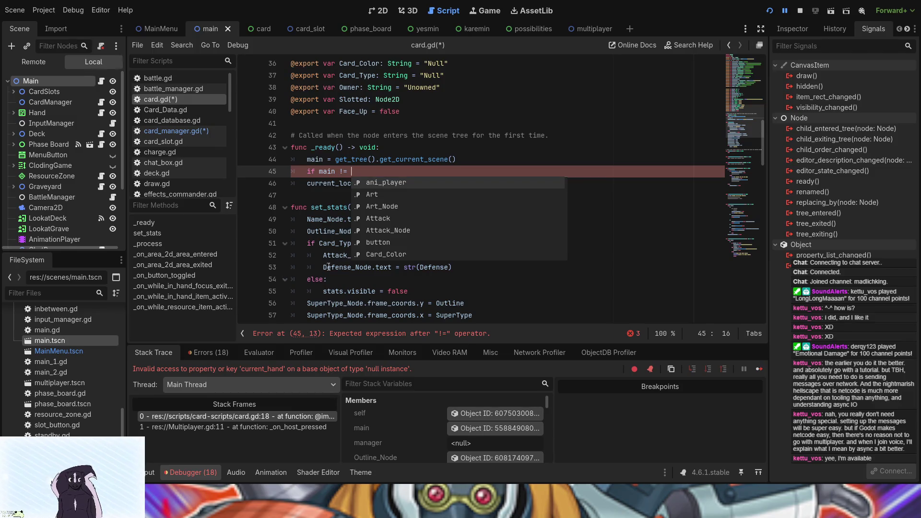
key(BackSpace)
key(BackSpace)
key(BackSpace)
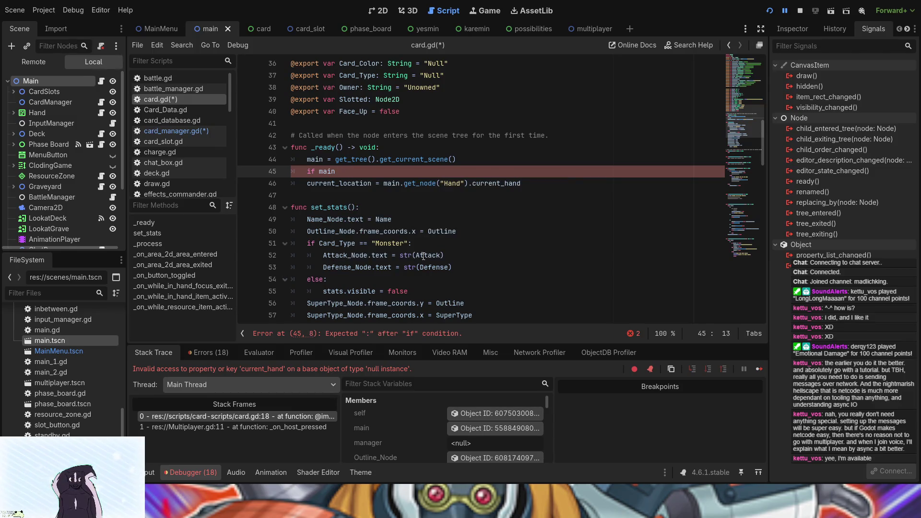
text(==)
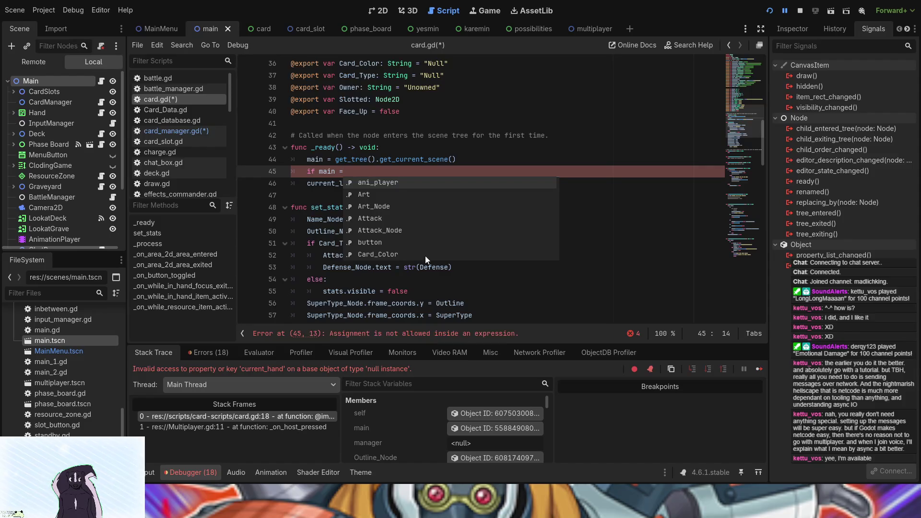
click(583, 30)
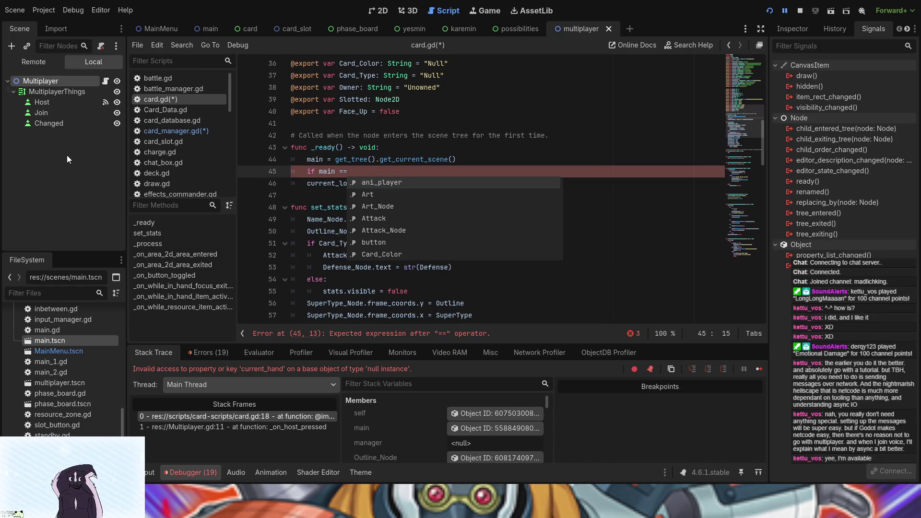
Step: Discard the pasted Hand lookup and $"Mul" path on line 45, leaving 'if main ==', and open Multiplayer.gd
click(370, 174)
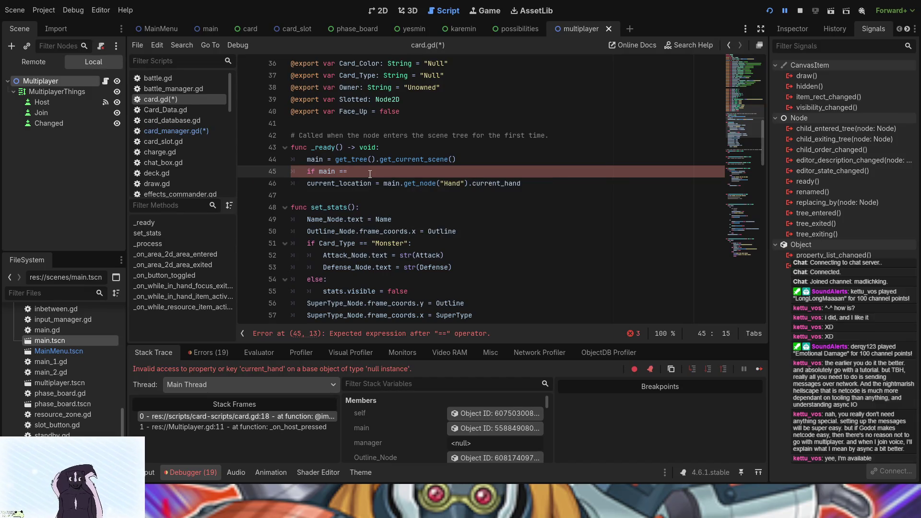
key(ctrl+v)
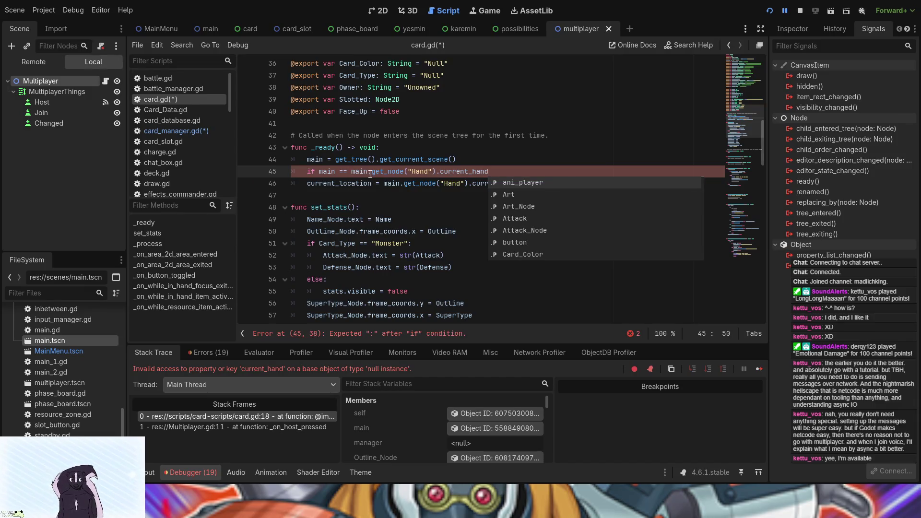
key(ctrl+z)
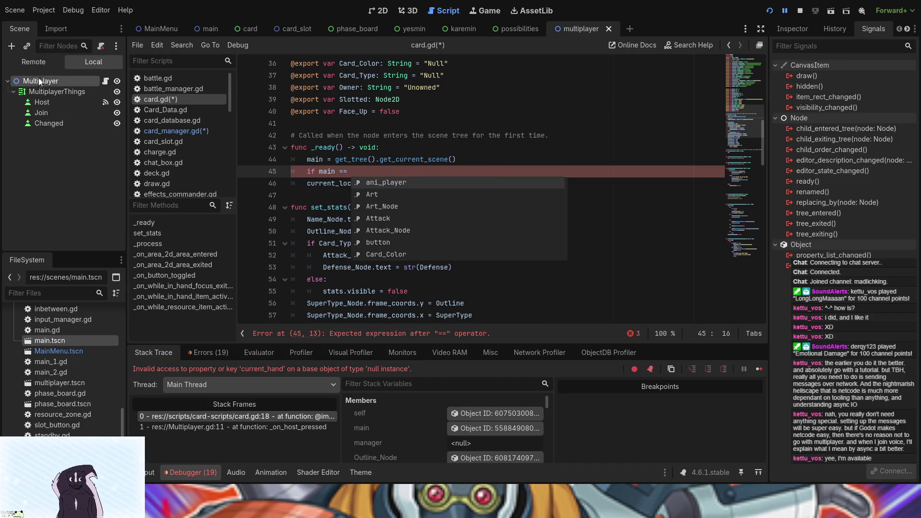
text($".")
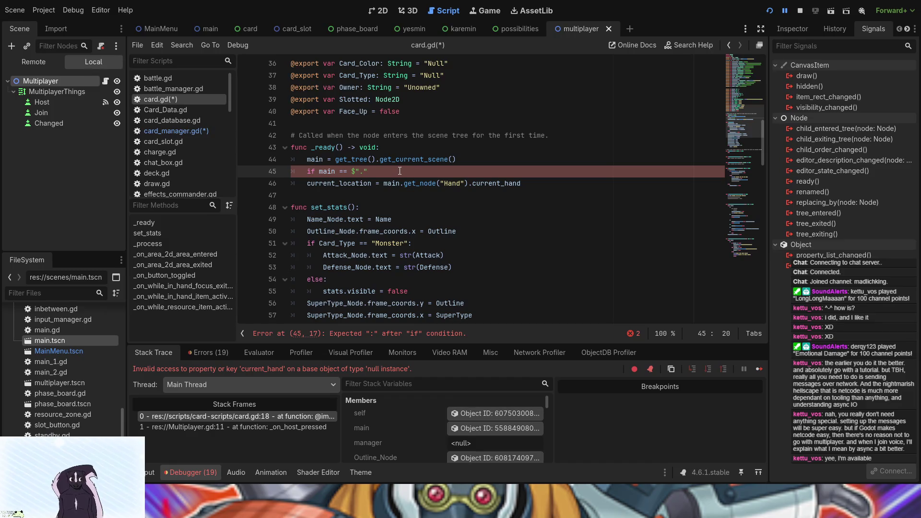
key(BackSpace)
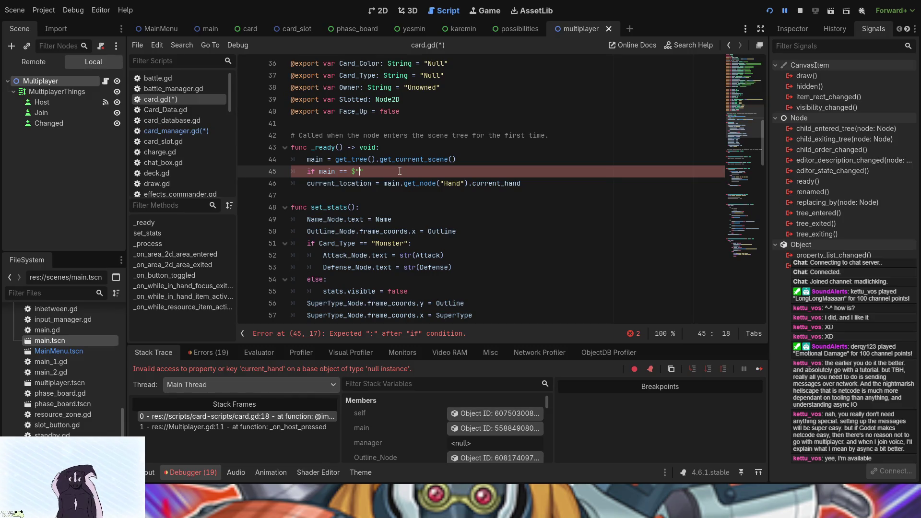
text(M)
text(ul)
text(")
key(BackSpace)
key(BackSpace)
key(BackSpace)
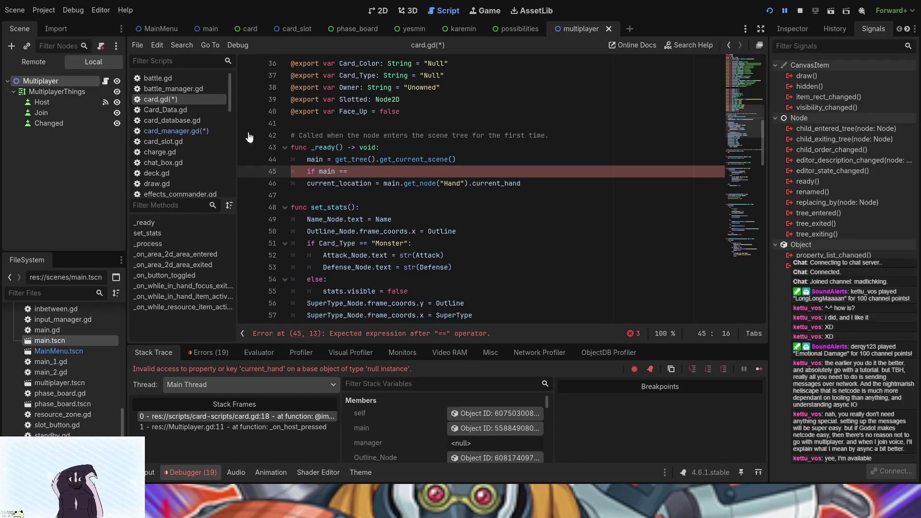
click(106, 82)
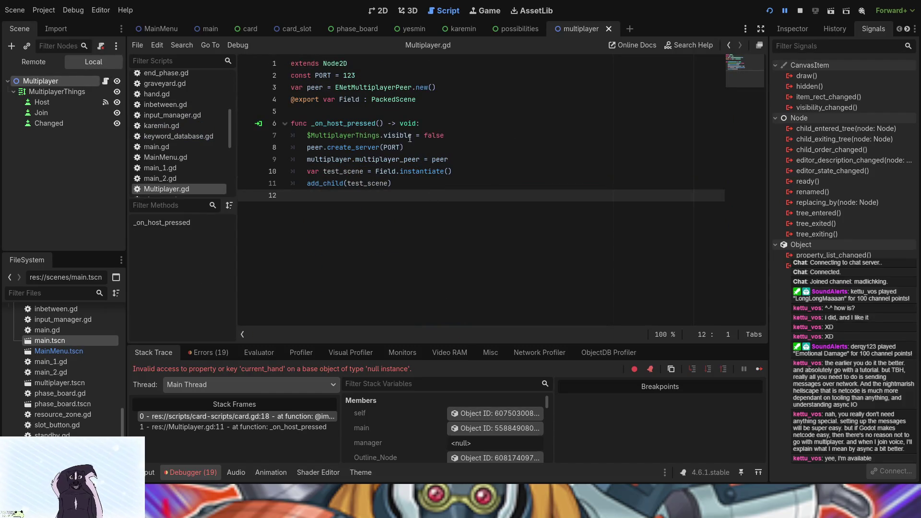
Step: Insert line 2 in Multiplayer.gd reading var Fucker = Multiplayer, correcting the typos
click(379, 112)
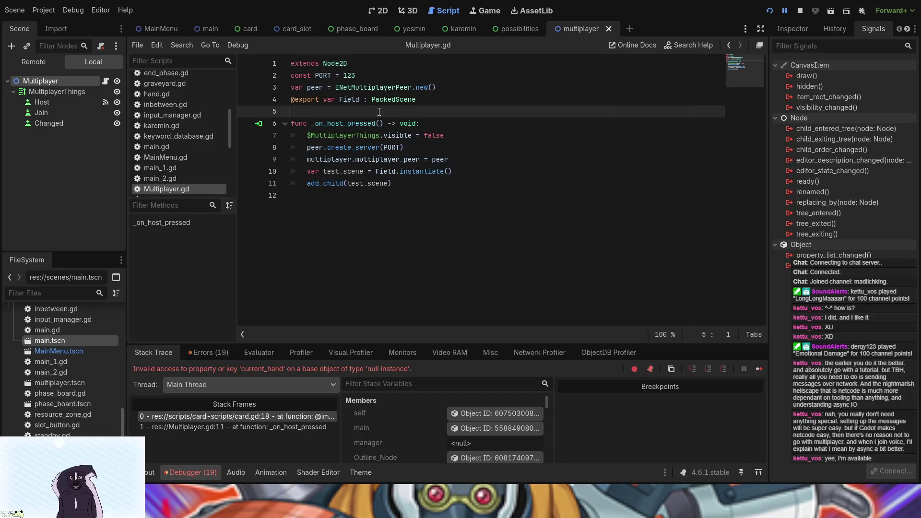
click(382, 63)
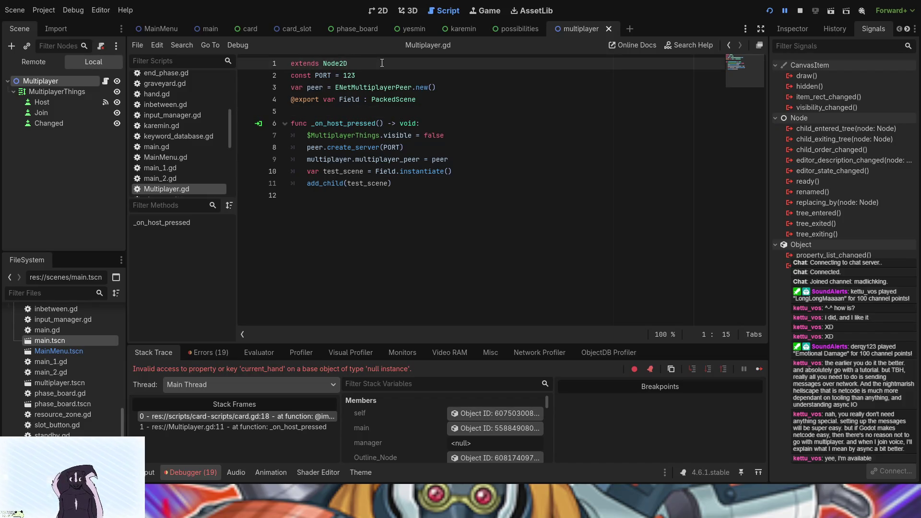
key(Return)
text(var )
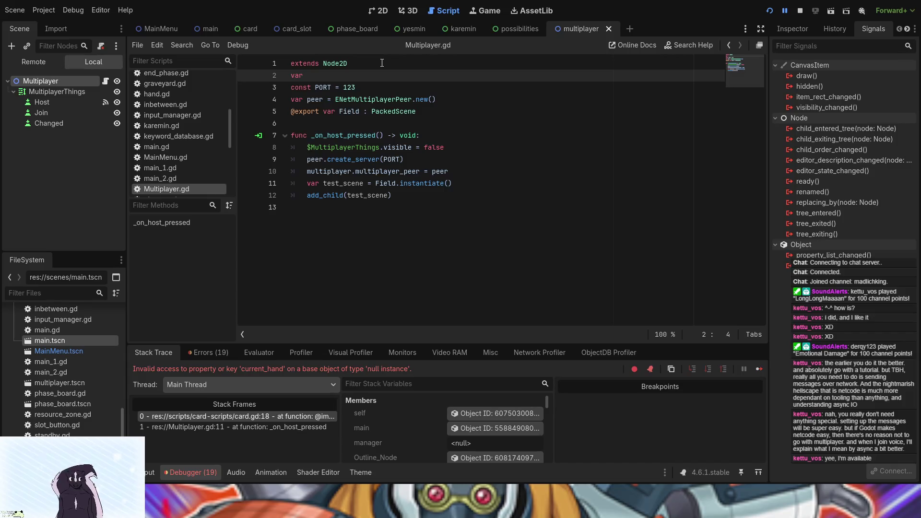
text(name)
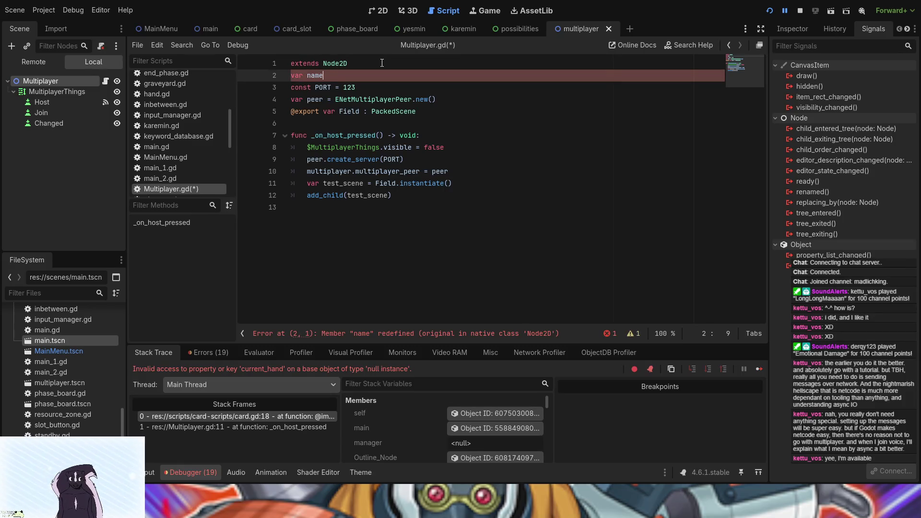
key(BackSpace)
key(BackSpace)
key(BackSpace)
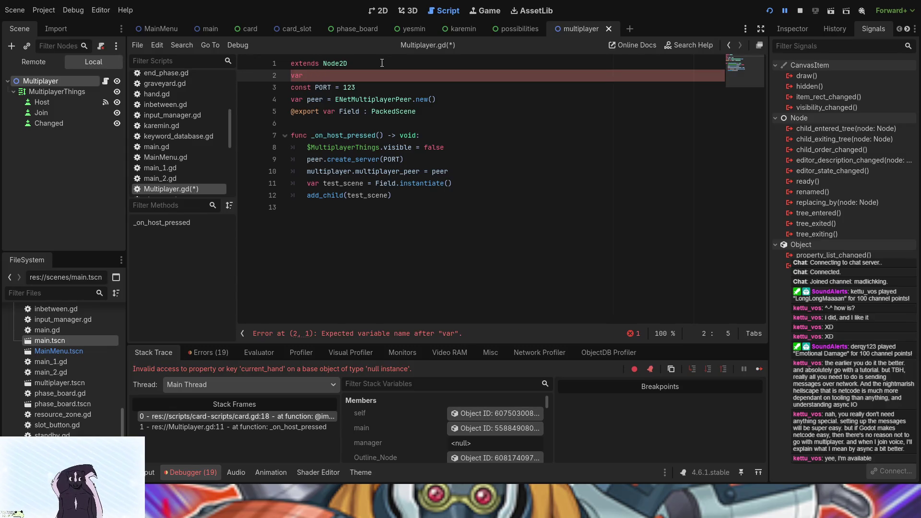
text(Fuck)
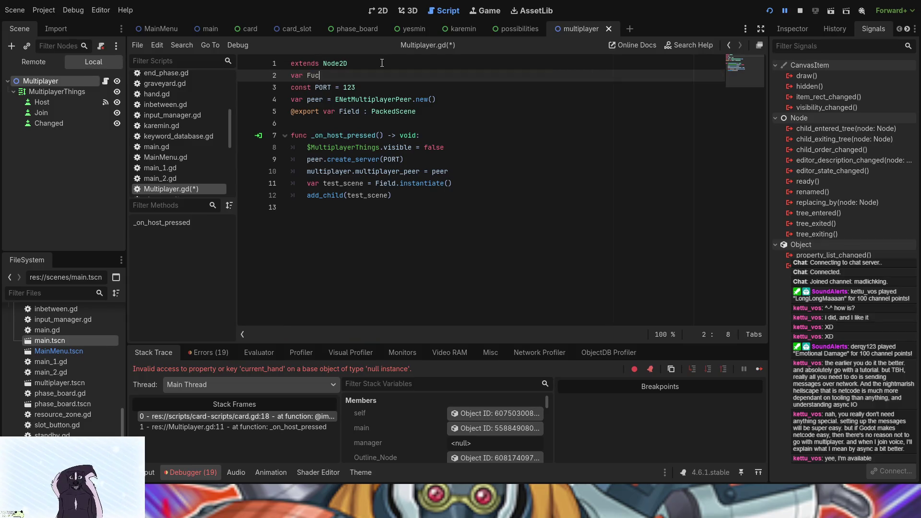
text(er = )
text(Multri)
key(BackSpace)
key(BackSpace)
text(t)
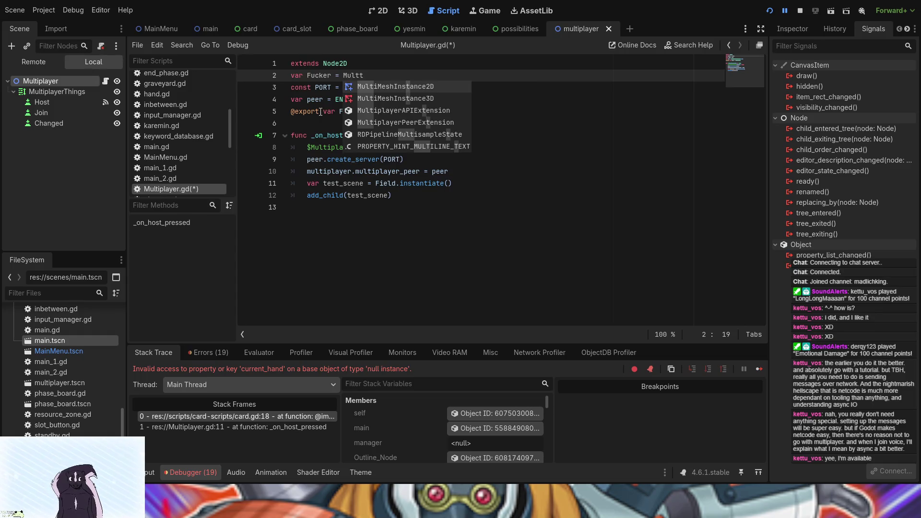
key(BackSpace)
text(iplayer)
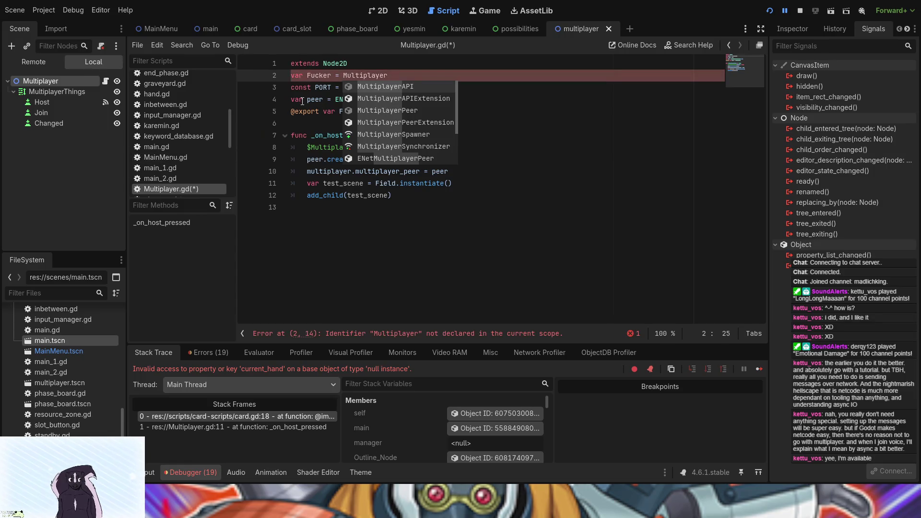
Step: Wrap the Multiplayer value in quotes so it reads "Multiplayer"
click(345, 74)
click(333, 75)
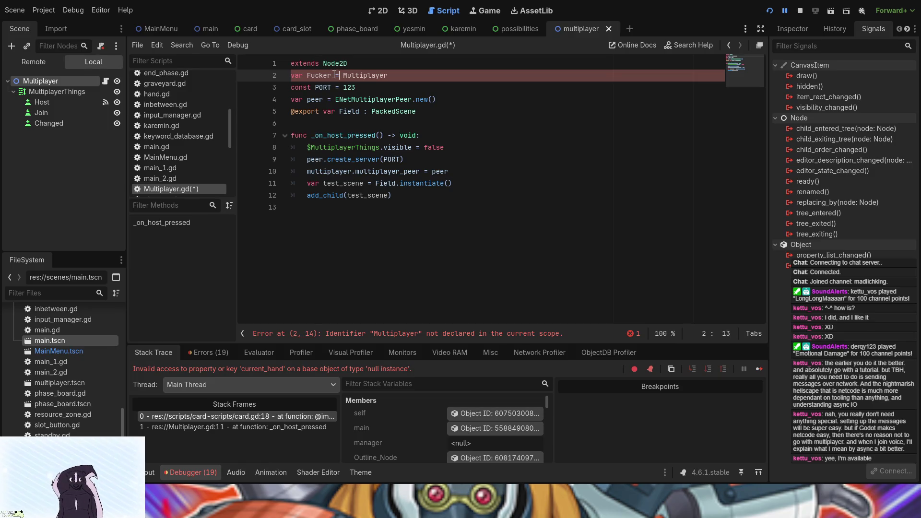
text(")
click(410, 76)
text(")
click(332, 76)
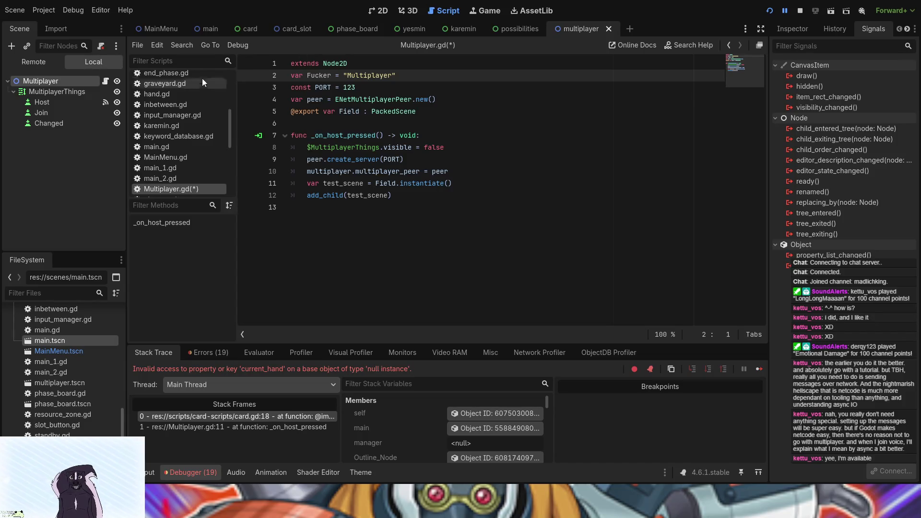
Step: Declare var Fucker = "Main" on line 2 of main.gd, save it, and return to the multiplayer scene
click(203, 27)
click(102, 82)
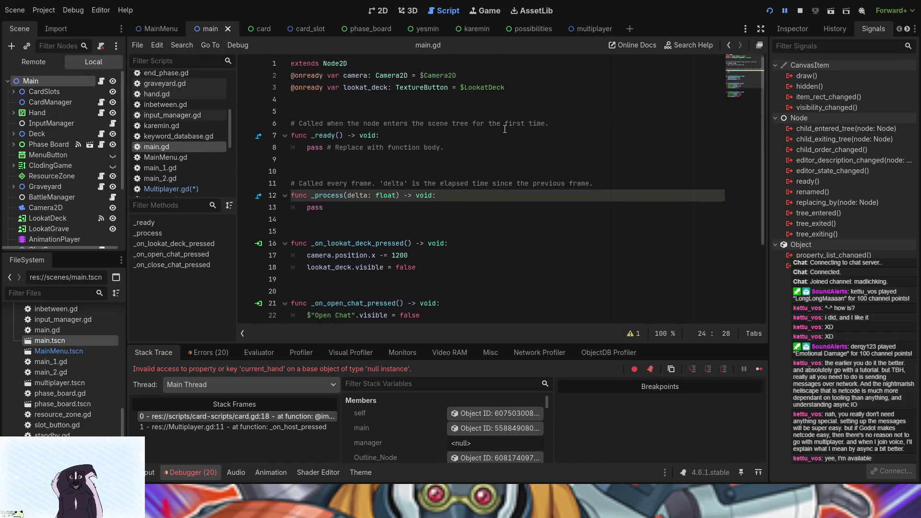
click(379, 69)
key(Return)
text(var Fucker)
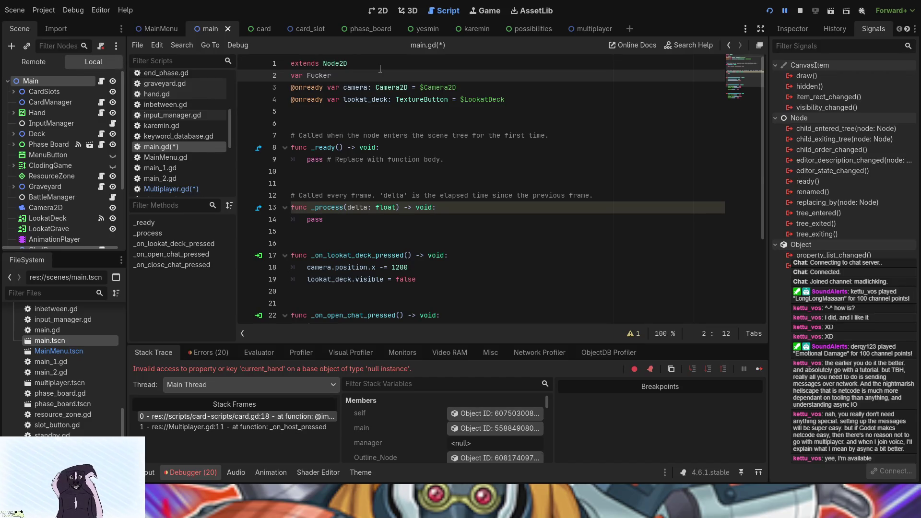
text(= )
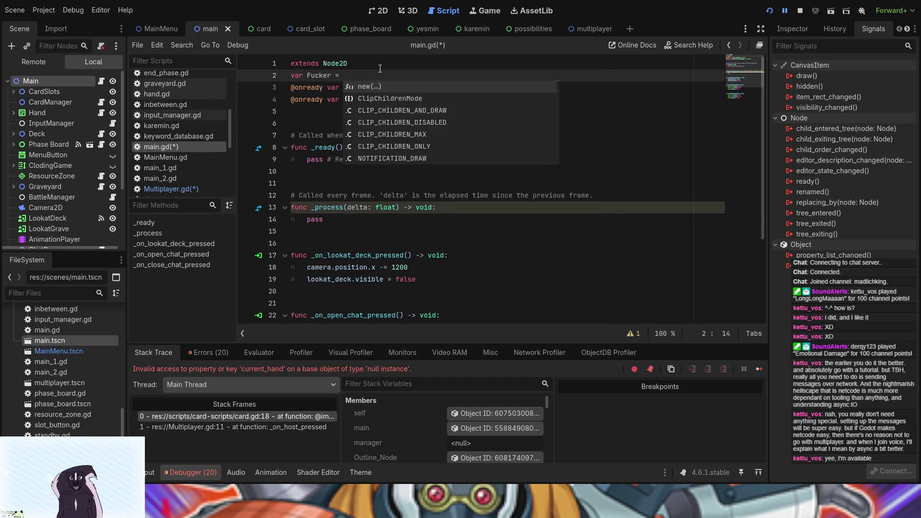
text("Main)
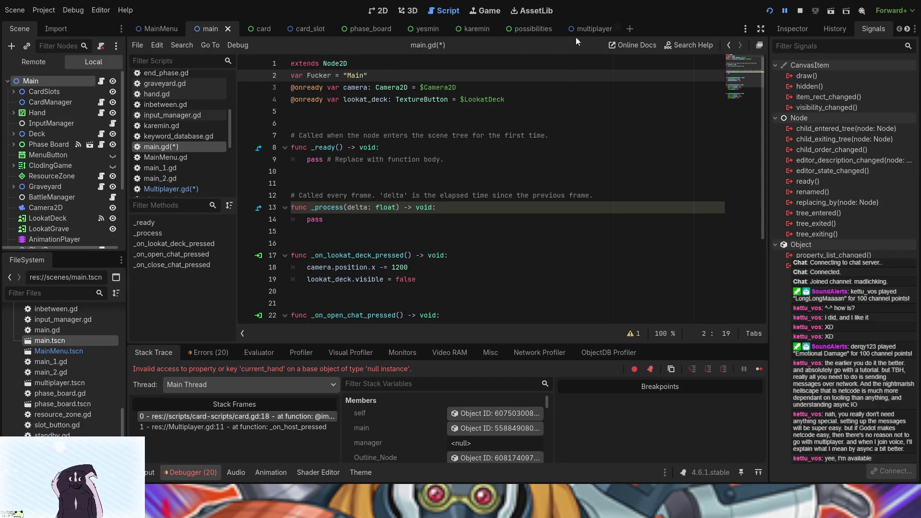
click(573, 29)
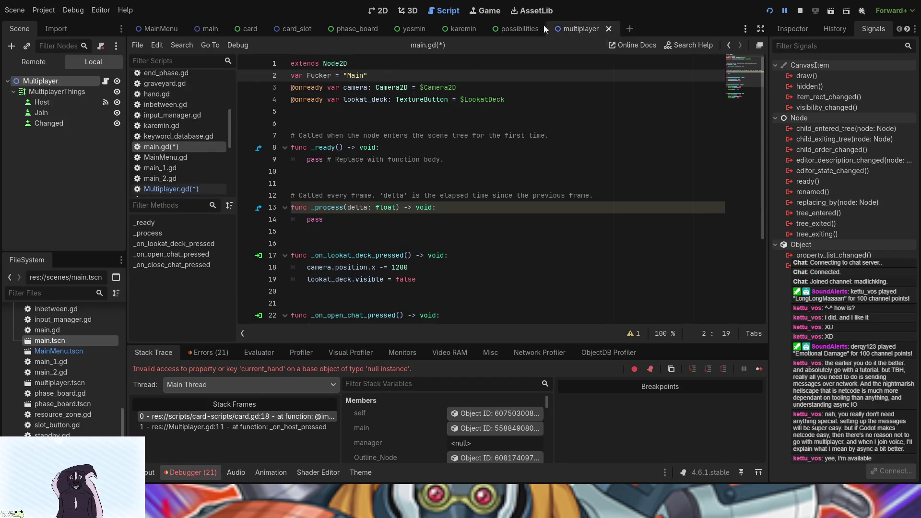
click(205, 28)
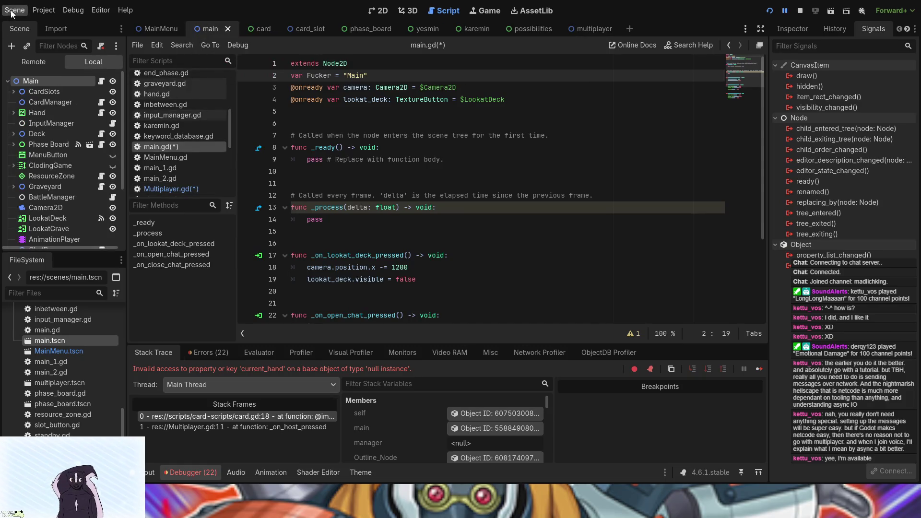
key(ctrl+s)
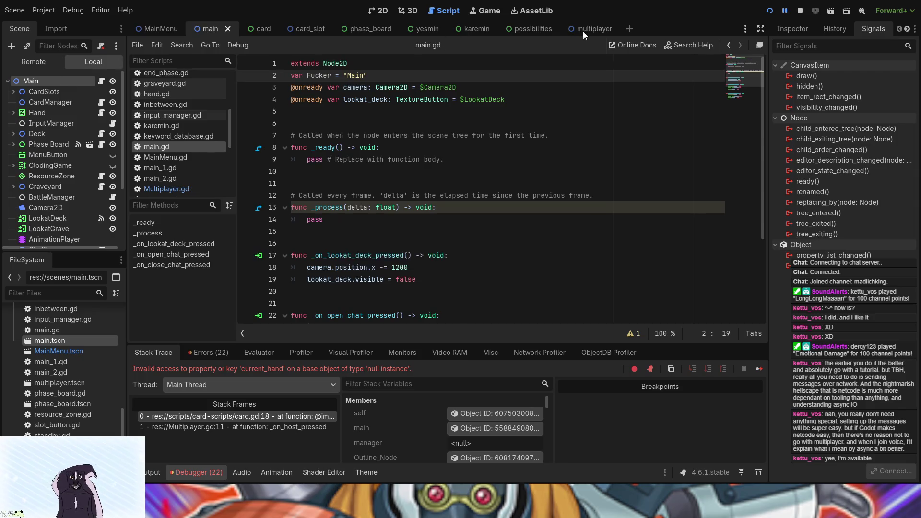
click(583, 31)
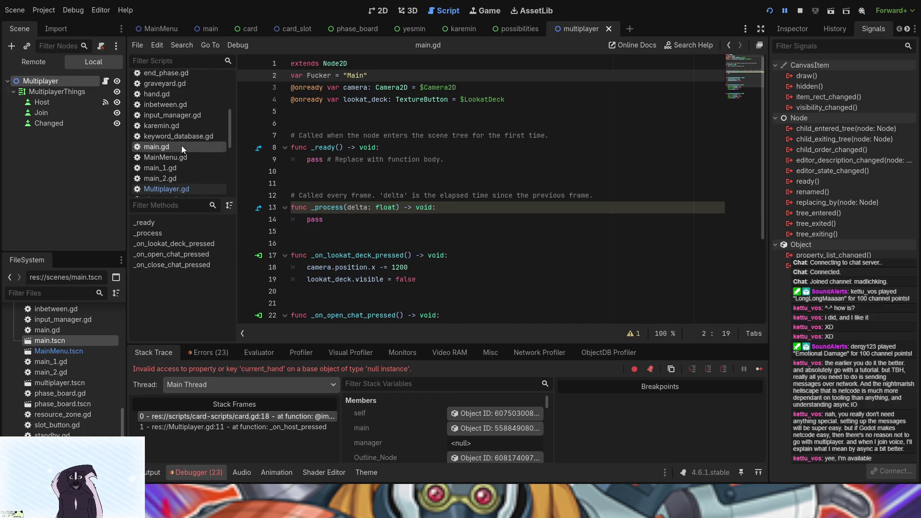
scroll(174, 145, up, 5)
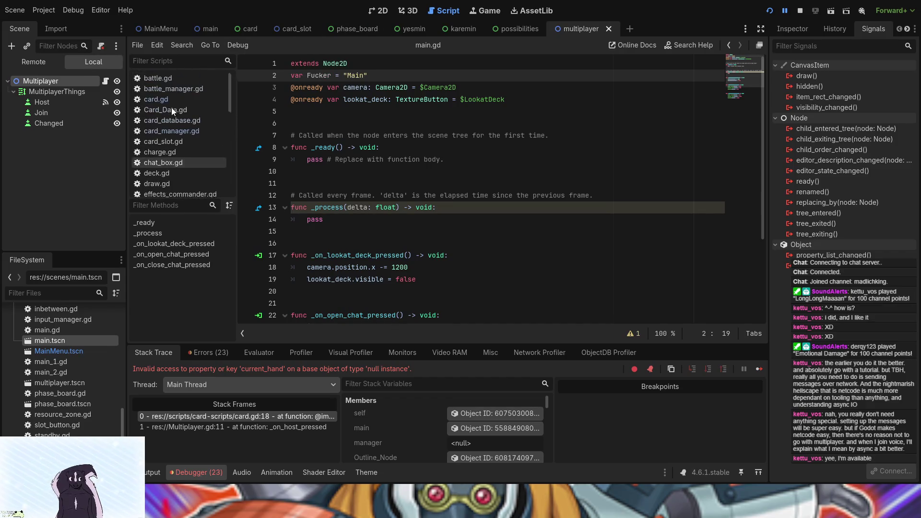
Step: Change line 45 of card.gd to 'if main.FUCKER != "Main":' and open an indented line
click(171, 101)
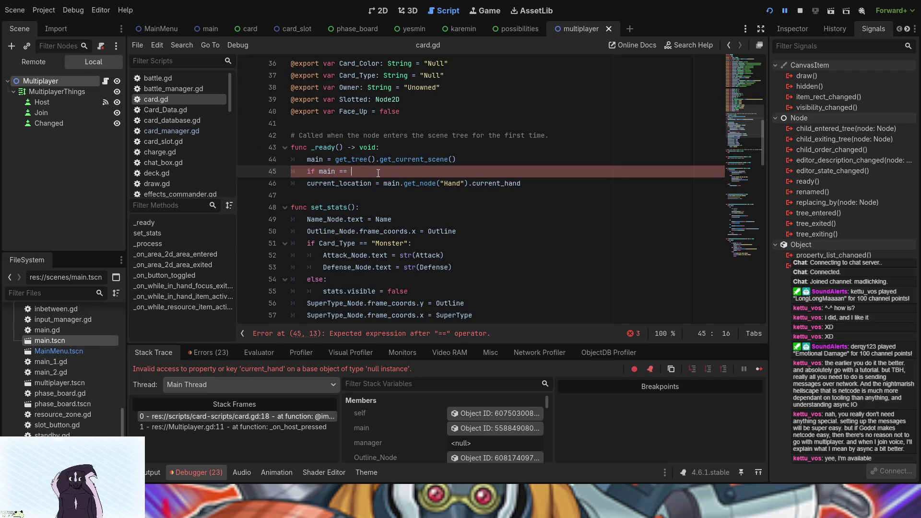
key(BackSpace)
key(BackSpace)
key(BackSpace)
text(.F)
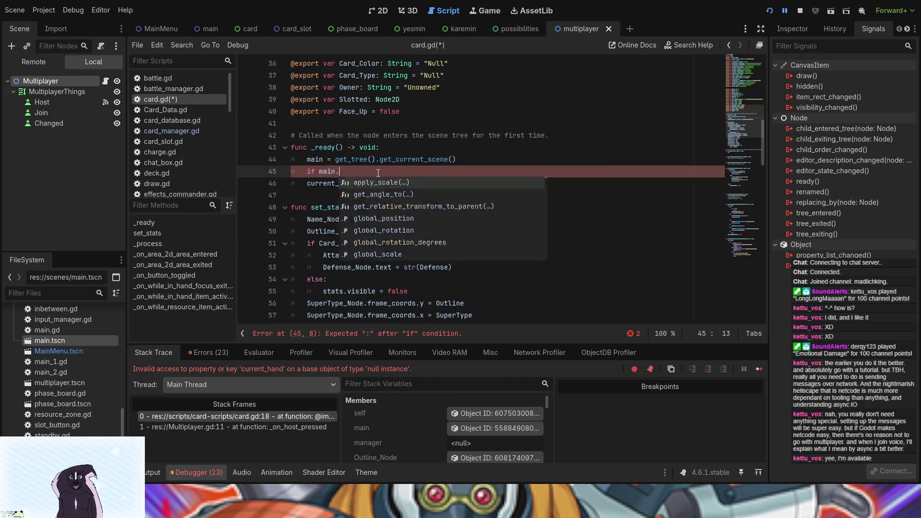
text(UCKER )
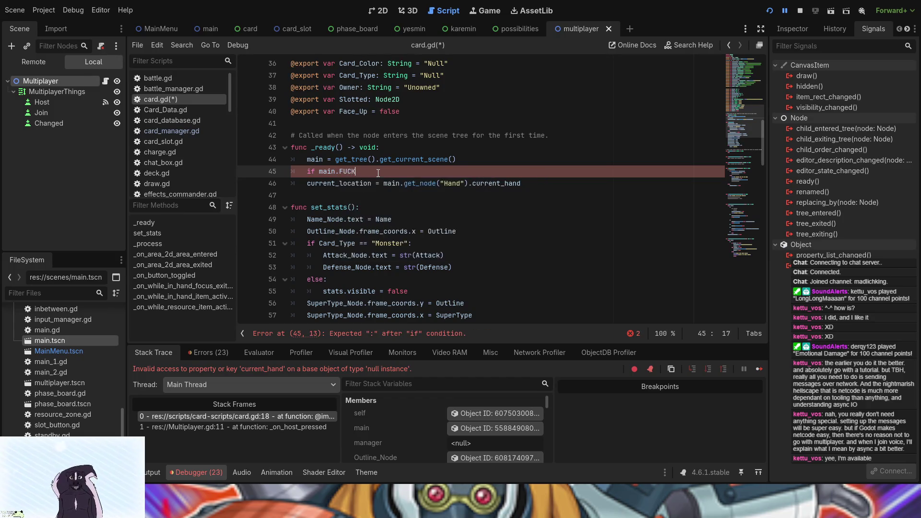
text(=)
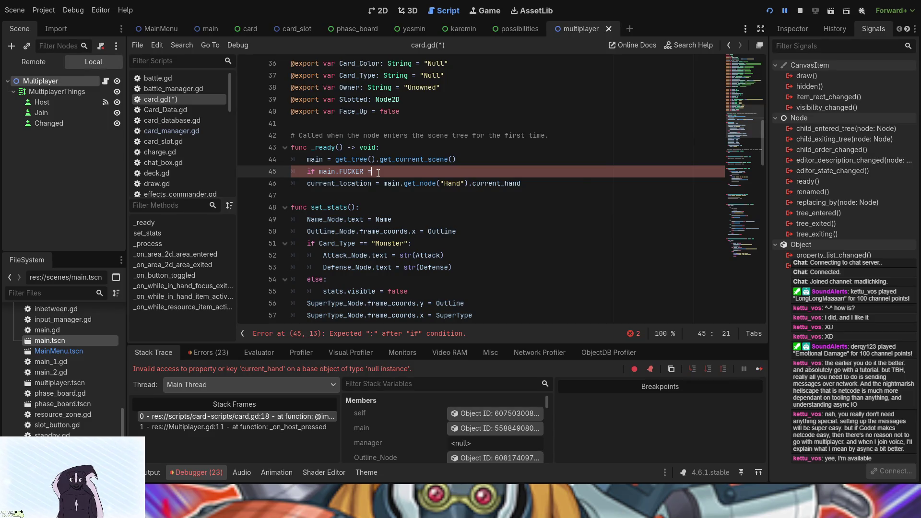
key(BackSpace)
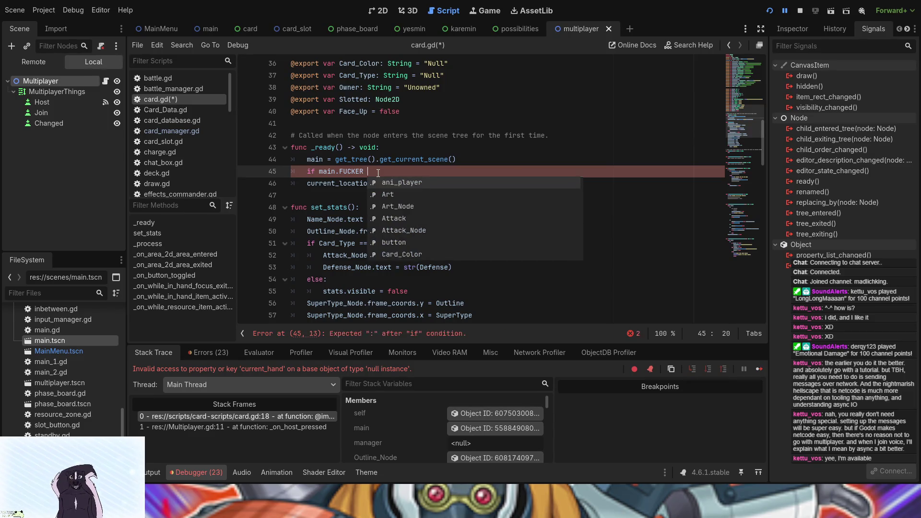
text(!=)
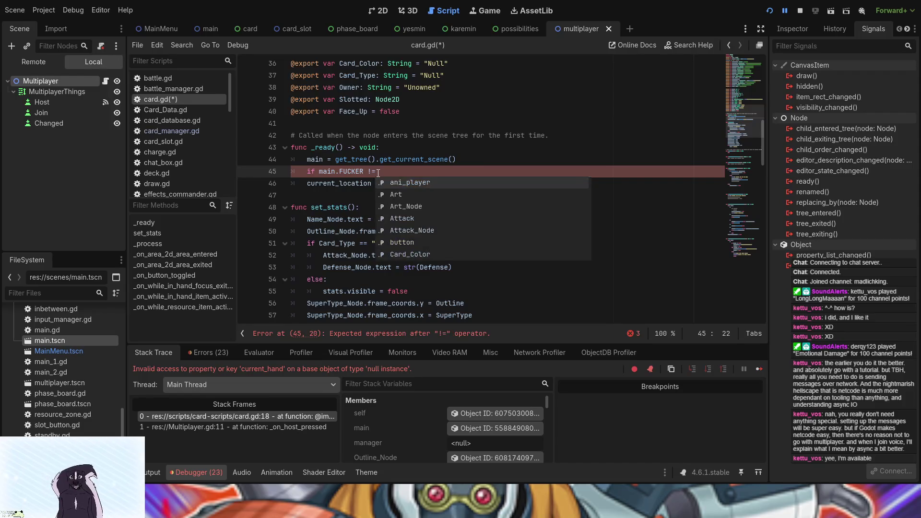
text( "Main)
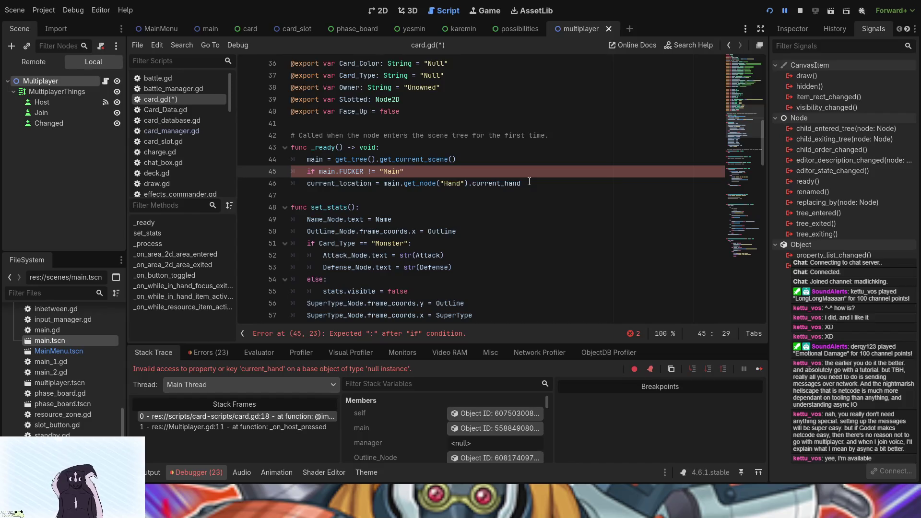
text(:)
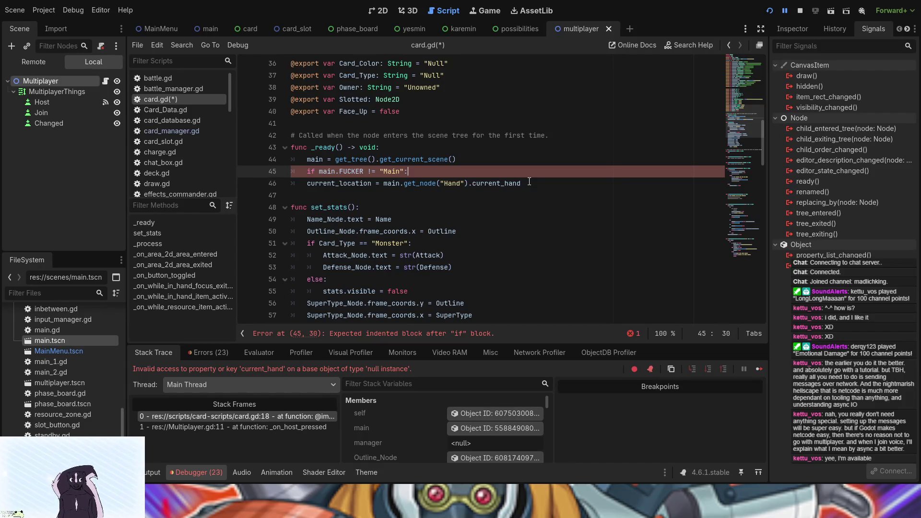
key(Return)
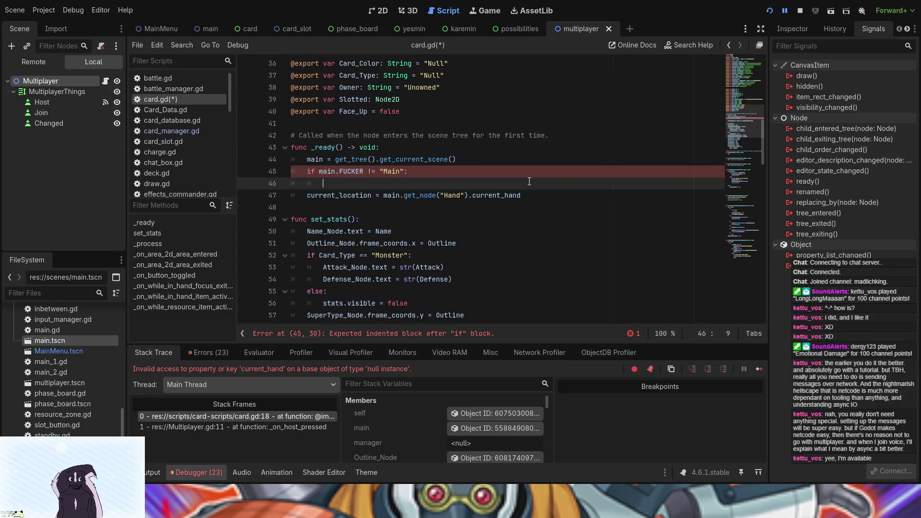
Step: Write 'main = main.get_node("Main")' inside the if block and save card.gd
text(main )
text(= )
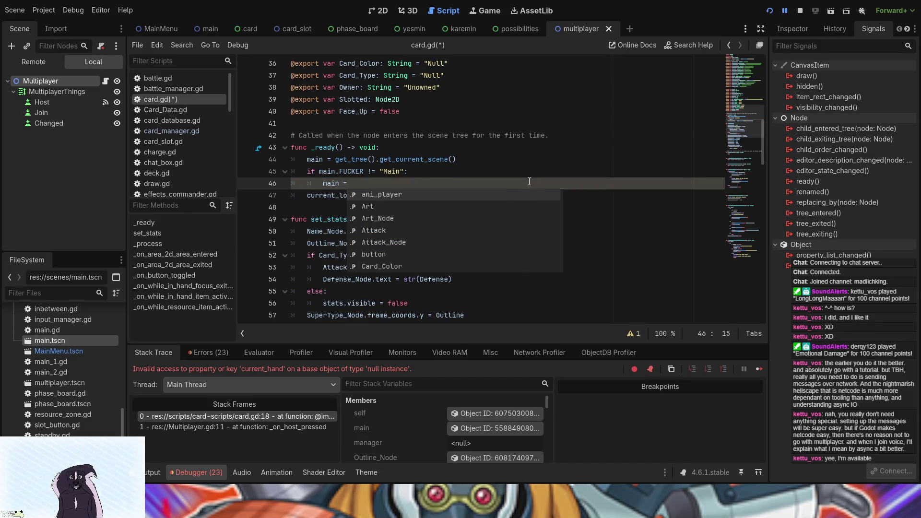
text(main)
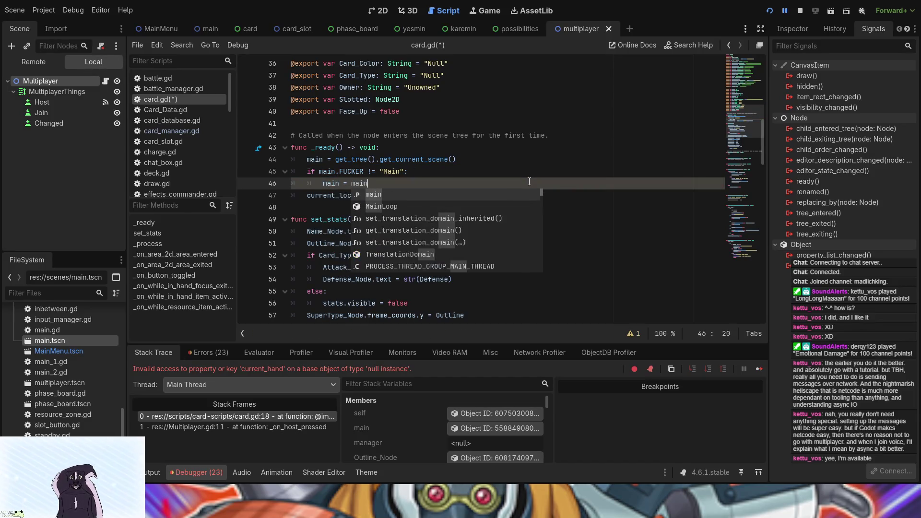
text(.get)
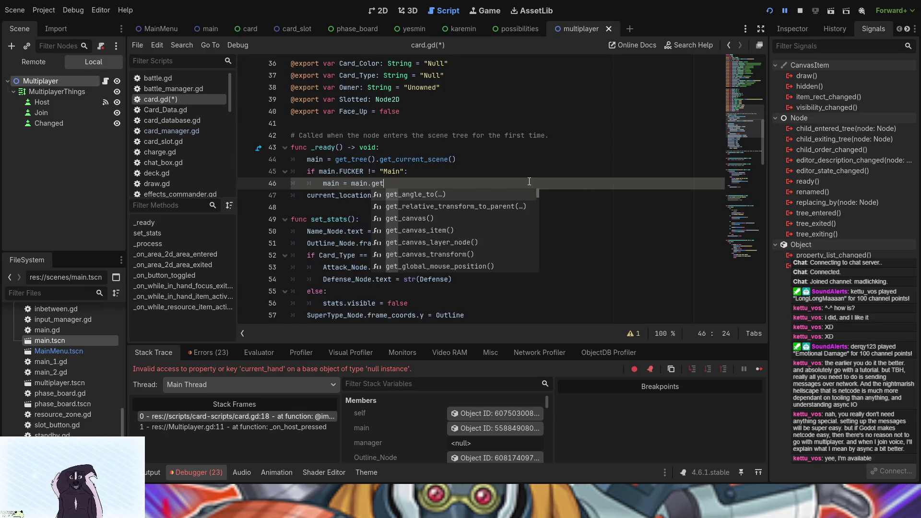
text(_ch)
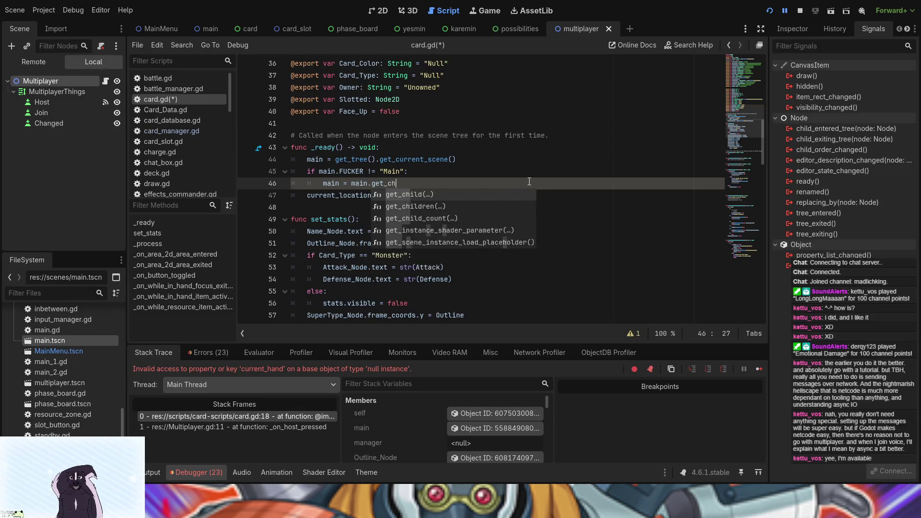
key(Return)
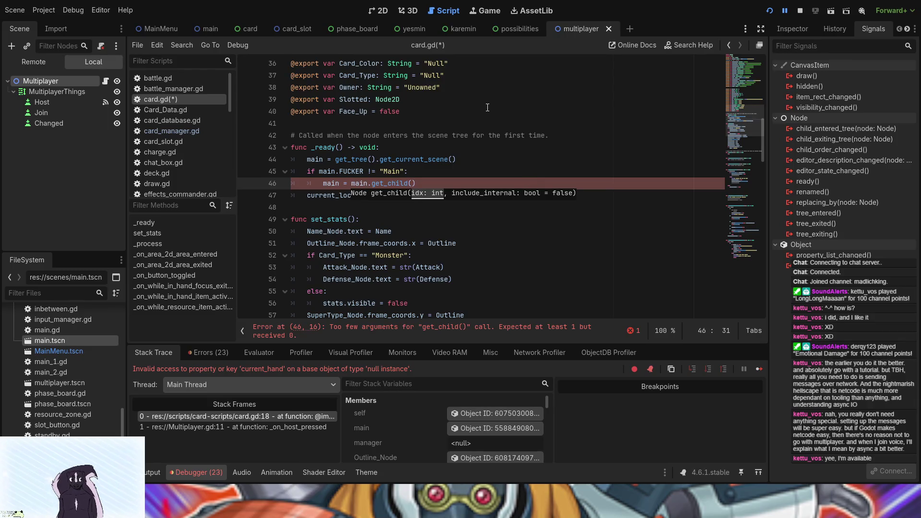
text("Main)
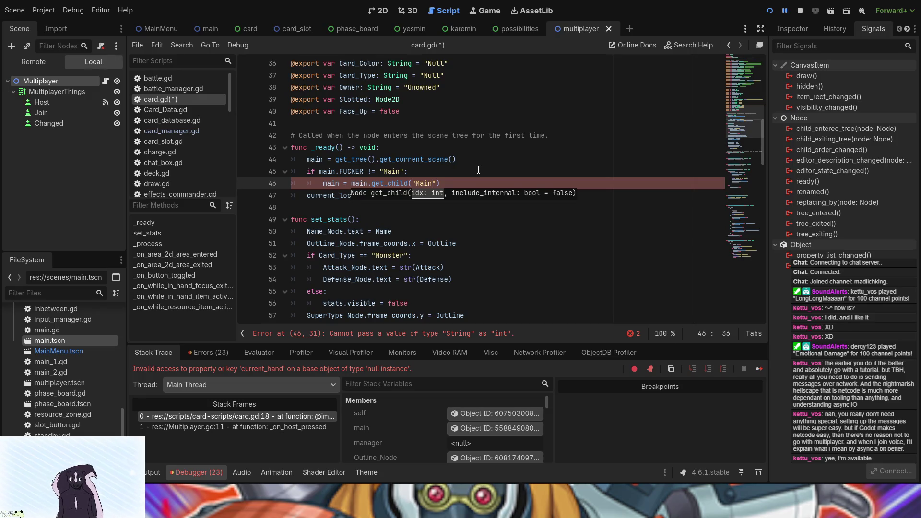
click(385, 183)
drag(408, 183, 389, 183)
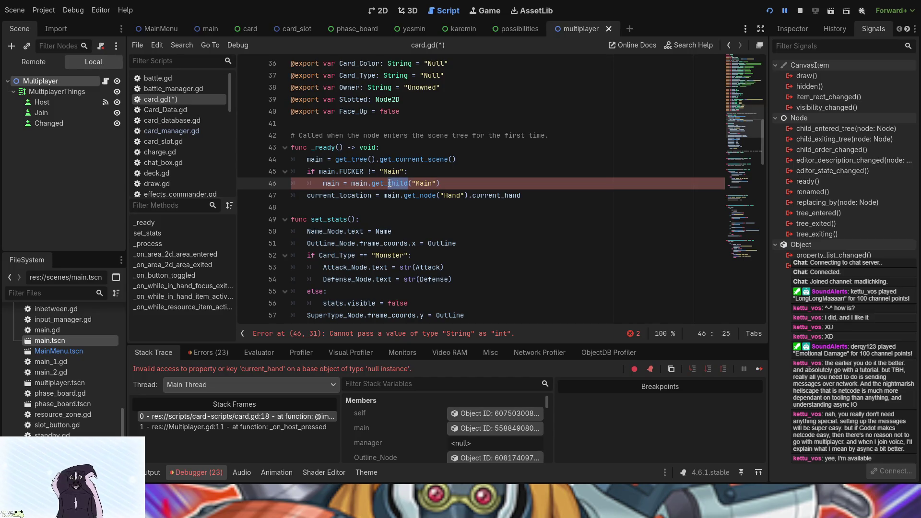
text(node)
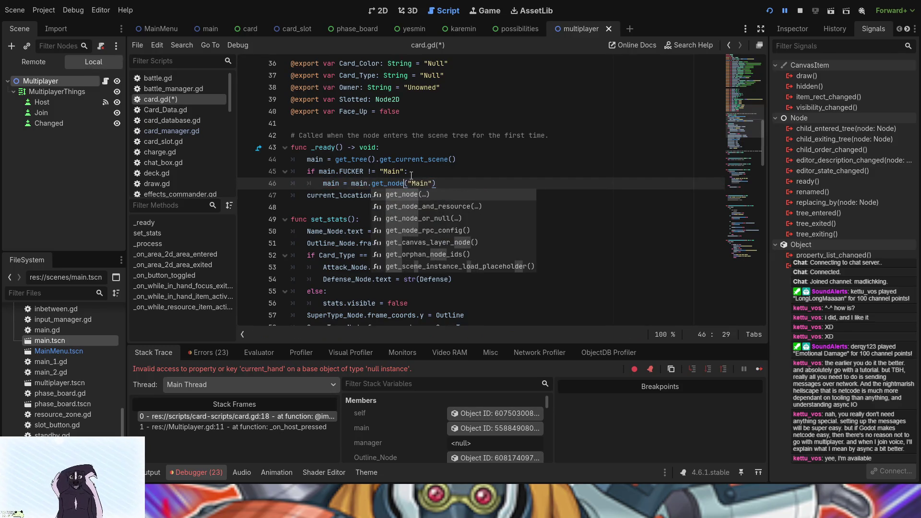
click(444, 182)
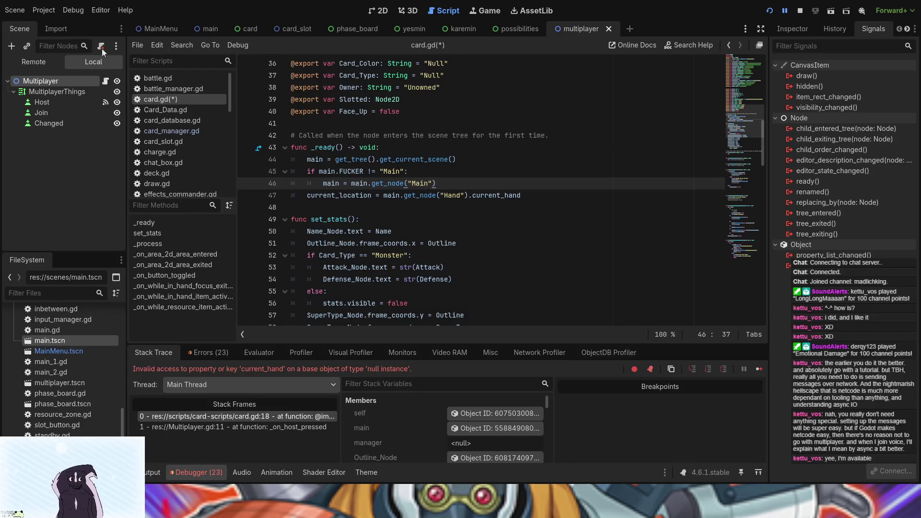
key(ctrl+s)
Step: Stop the game, relaunch it with F5, and choose Card Game Tests
click(769, 10)
key(F5)
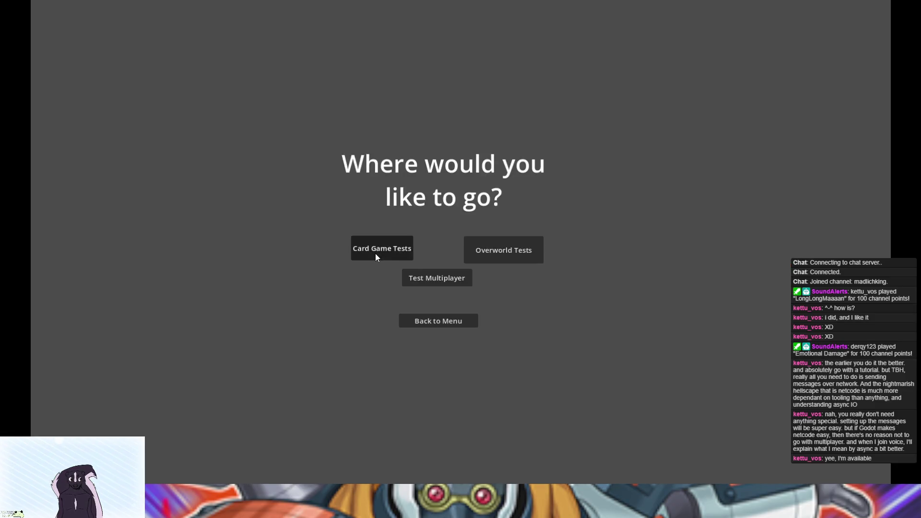
click(375, 254)
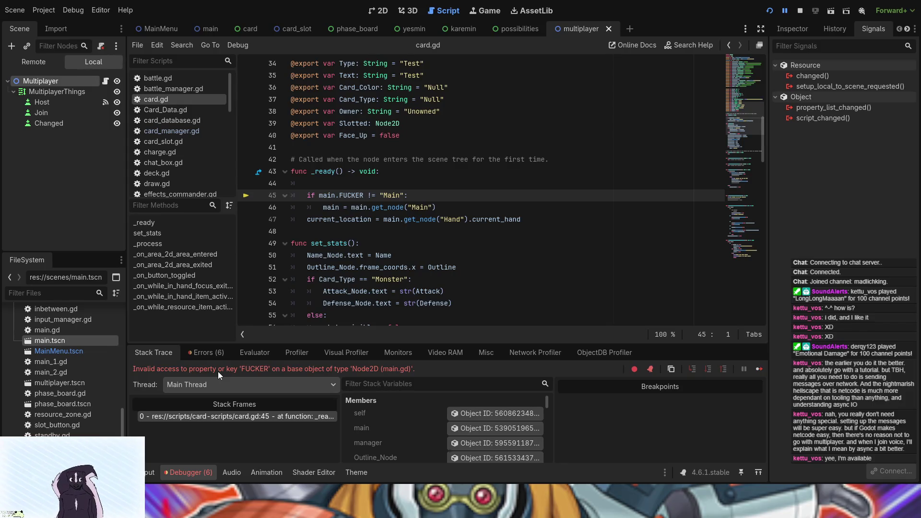
Step: Delete the blank line 44 at the top of card.gd's _ready
click(319, 188)
key(BackSpace)
key(BackSpace)
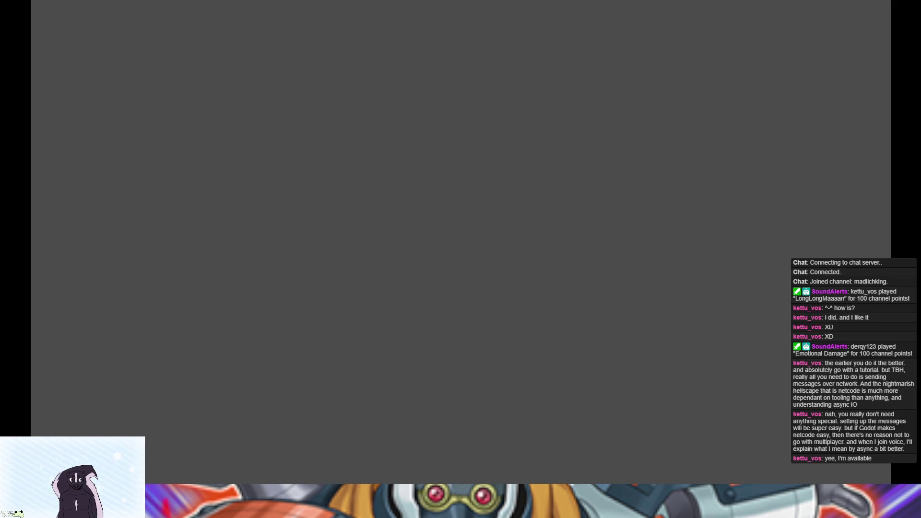
Step: Stop the running game with F8, relaunch the project, and host from Test Multiplayer
key(F8)
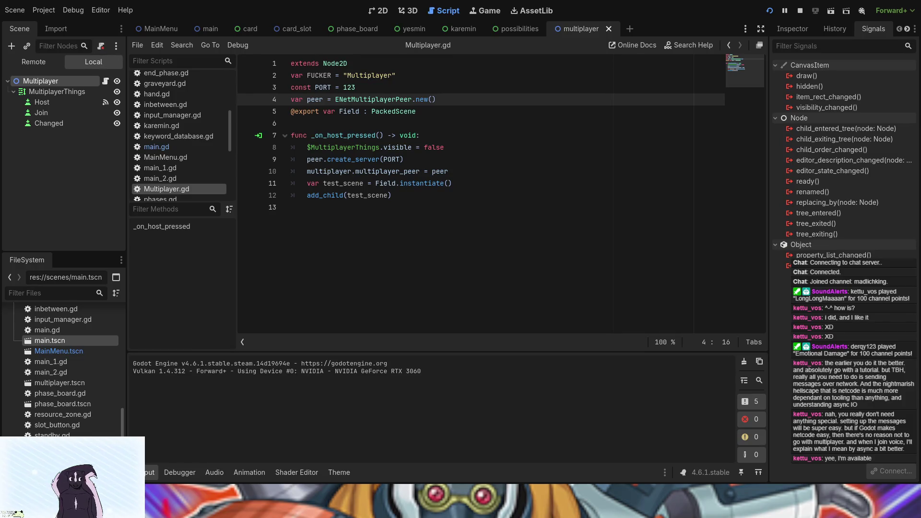
key(F8)
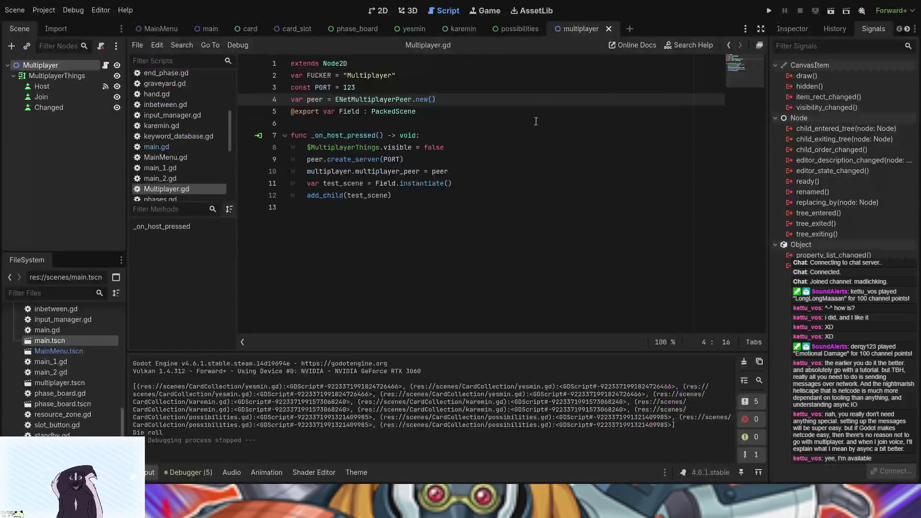
click(769, 11)
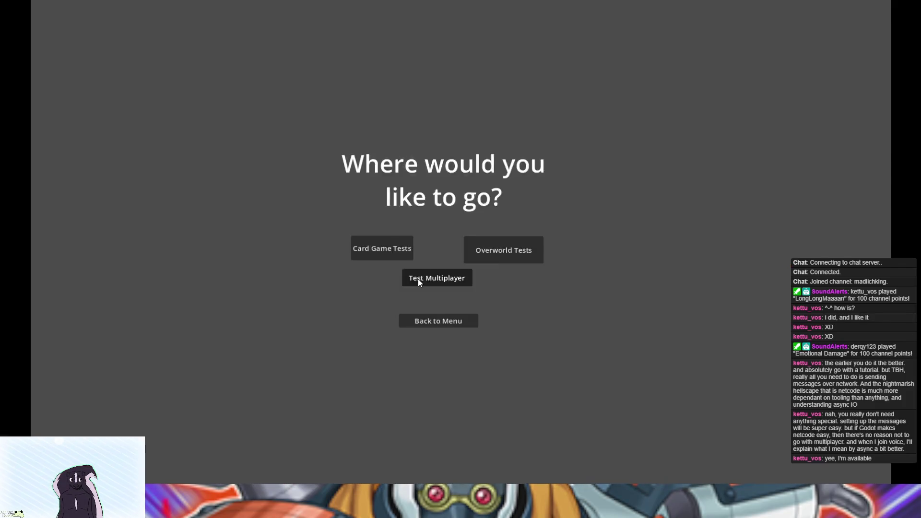
click(417, 278)
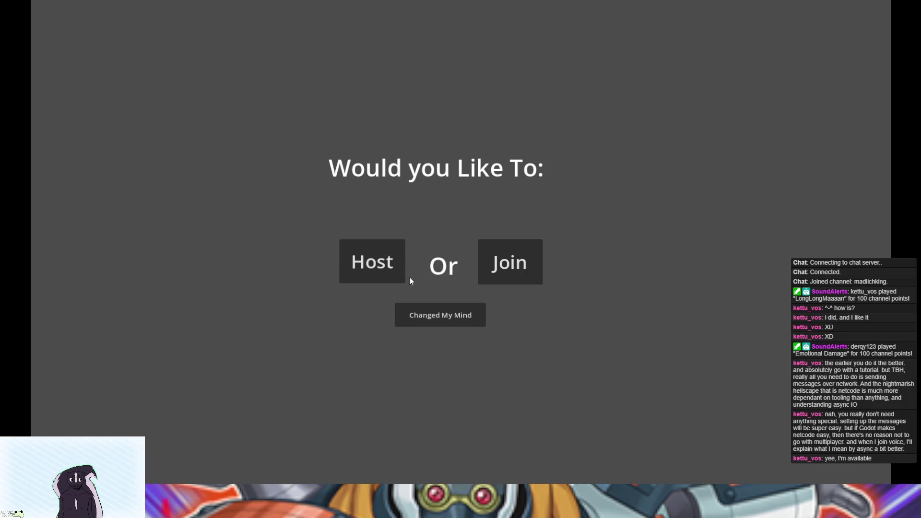
click(368, 266)
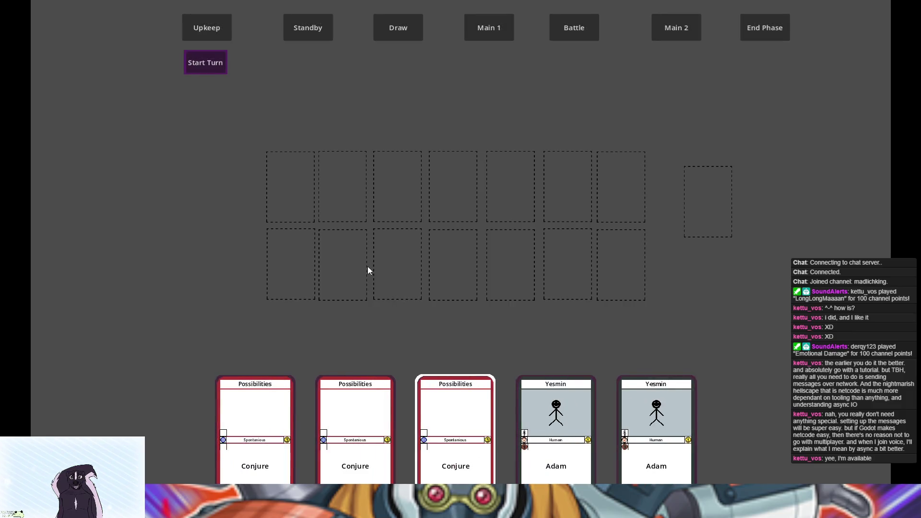
Step: Play a Possibilities card into the first field slot, then reopen its action menu
click(218, 410)
click(174, 385)
click(292, 197)
click(258, 155)
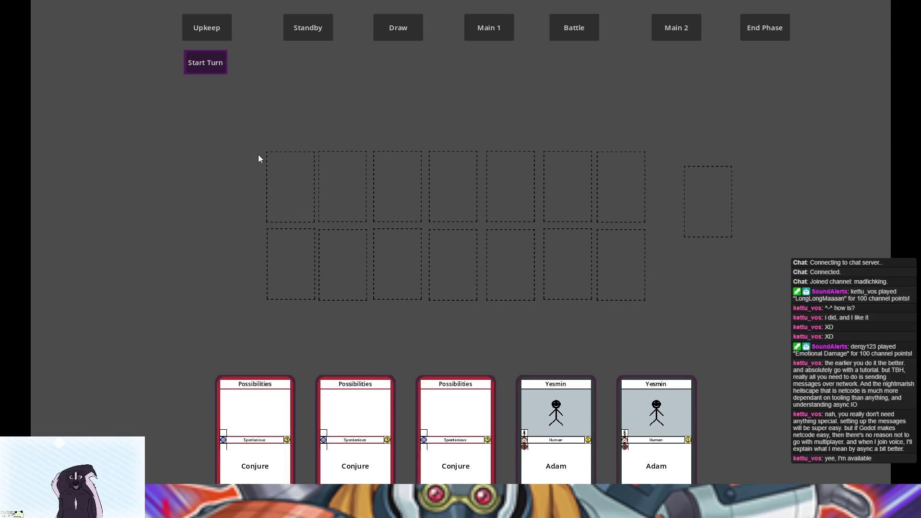
click(246, 405)
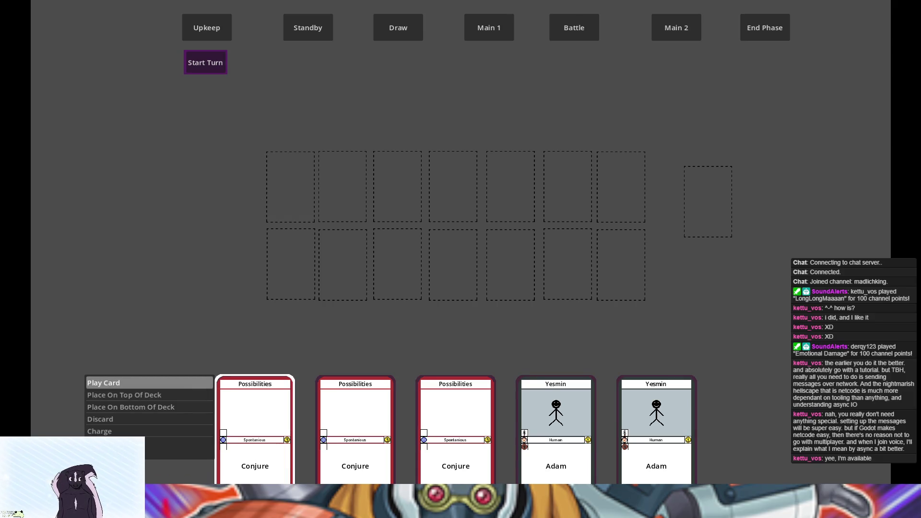